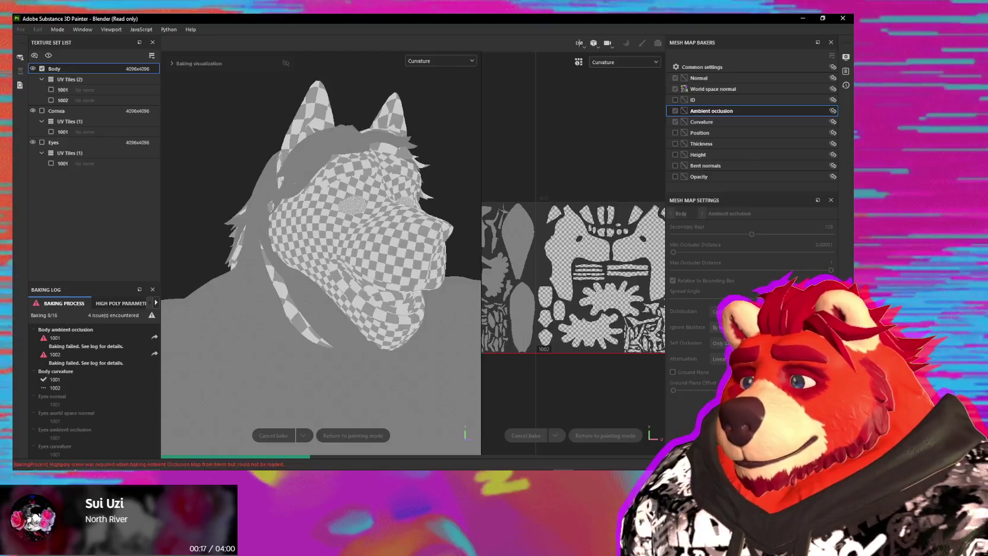
Open the Log panel to see why the Body ambient occlusion and curvature bakes failed.
click(76, 465)
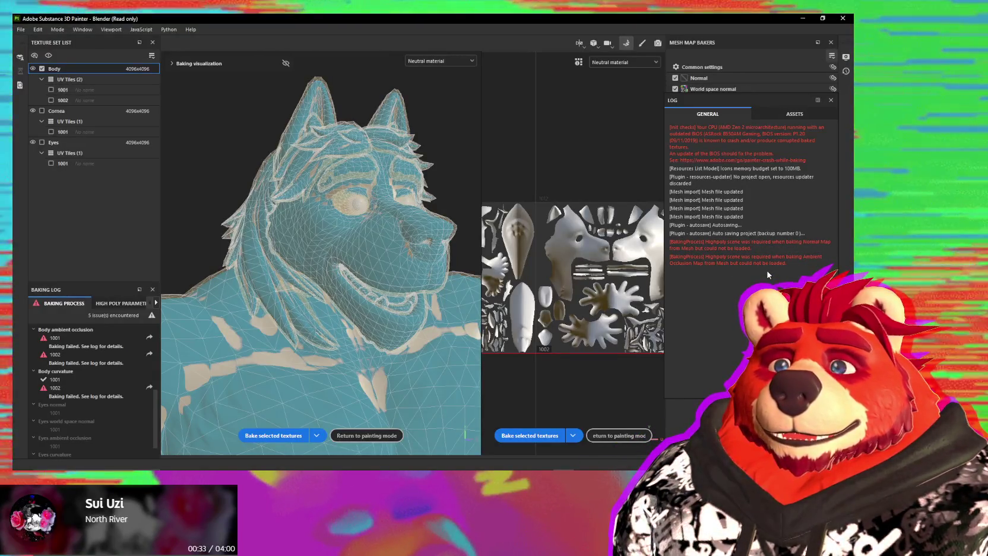
Check the log's unloadable high-poly mesh errors, then close the Log panel to return to the bakers.
right_click(723, 250)
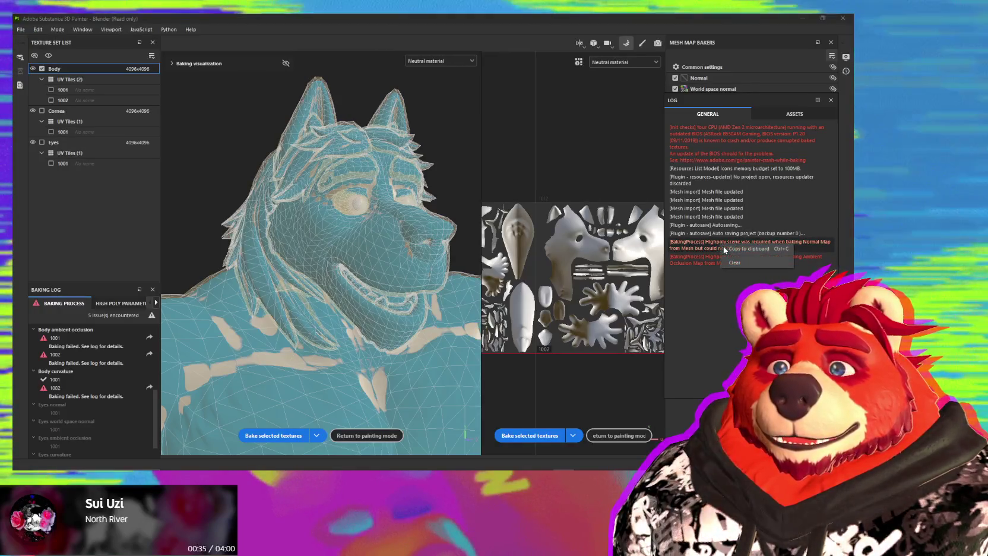
click(737, 249)
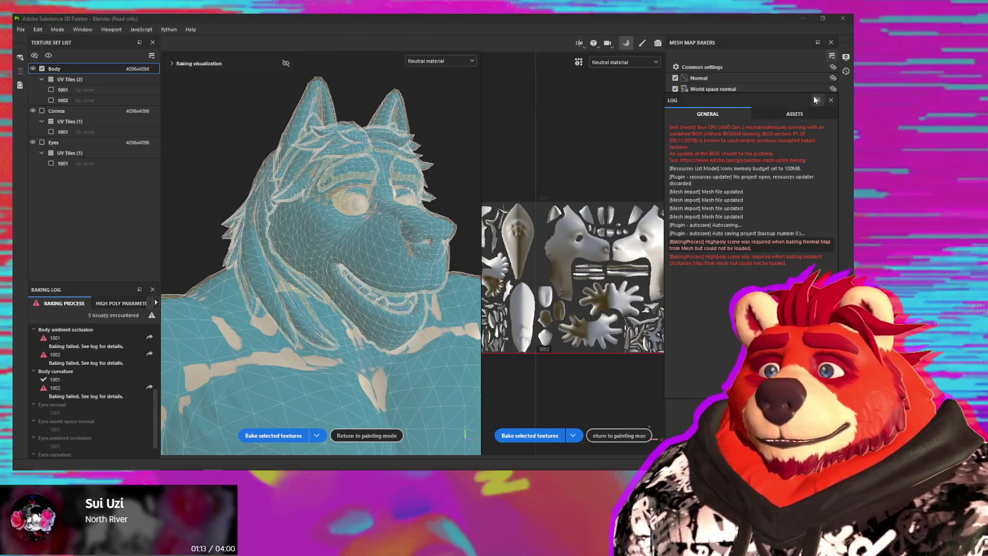
click(638, 213)
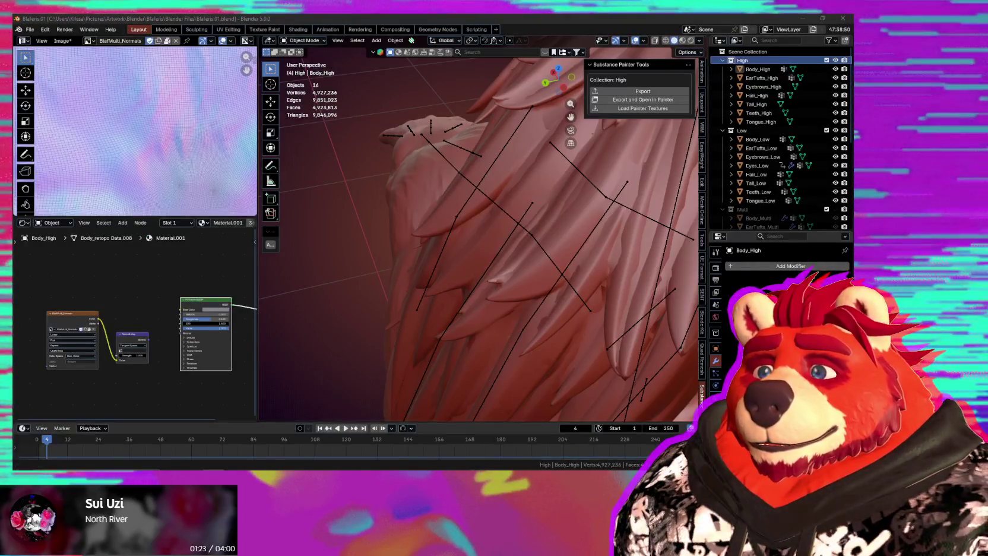
key(alt+Tab)
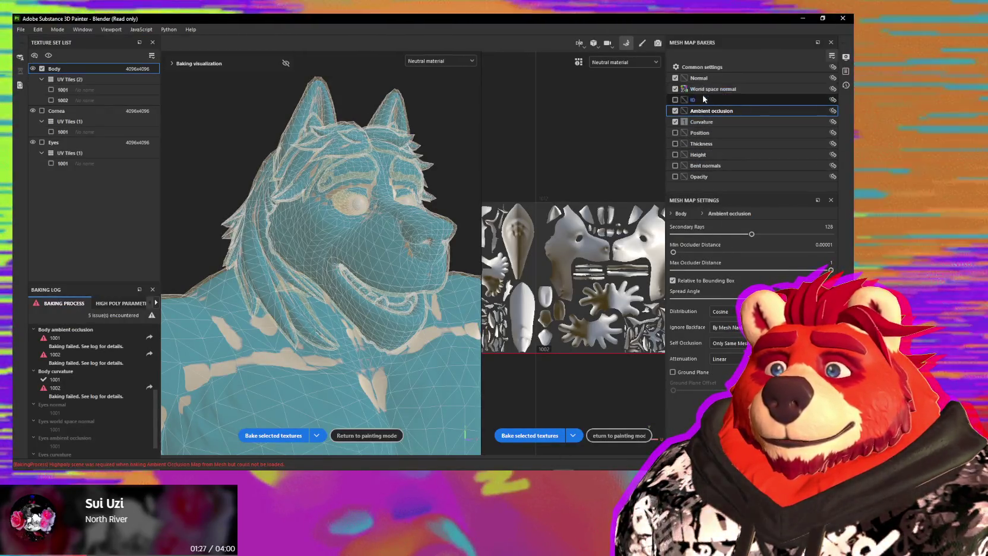
Review the Common output and high-poly settings, then rebake the selected mesh maps.
click(702, 67)
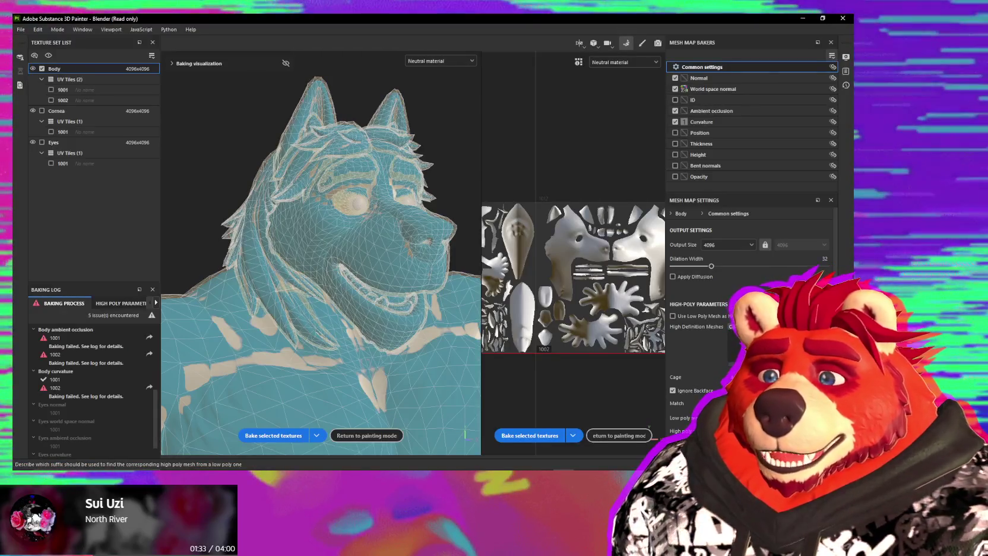
scroll(748, 327, down, 1)
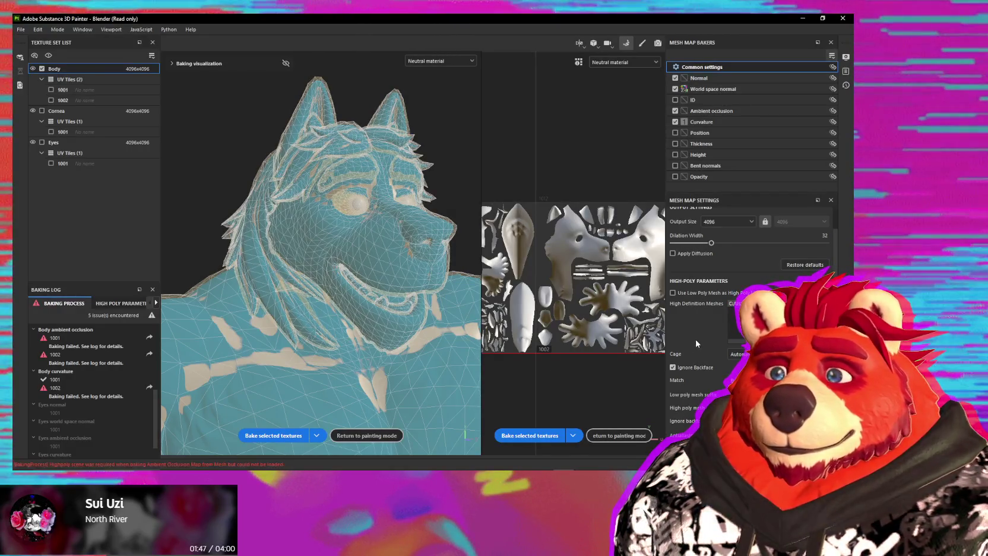
scroll(700, 323, up, 2)
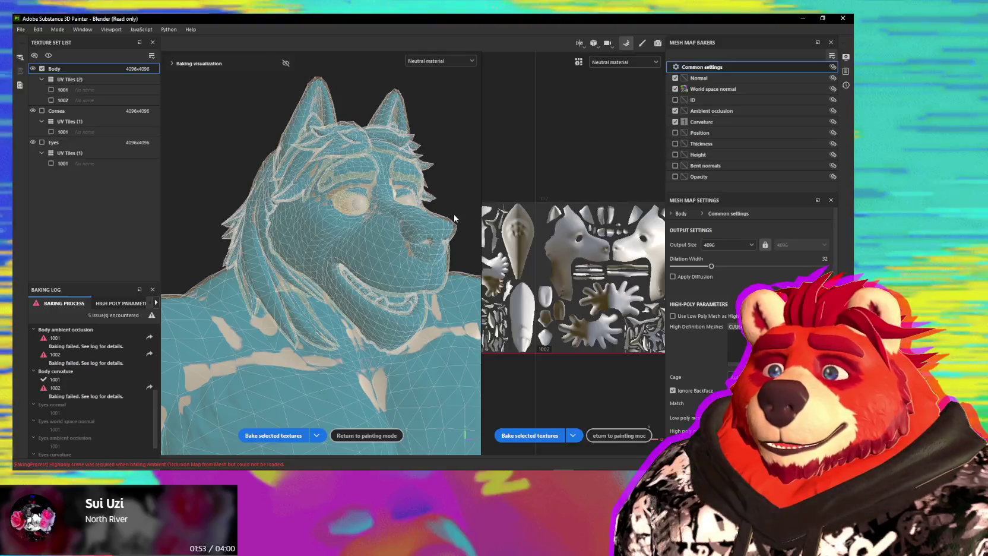
click(282, 436)
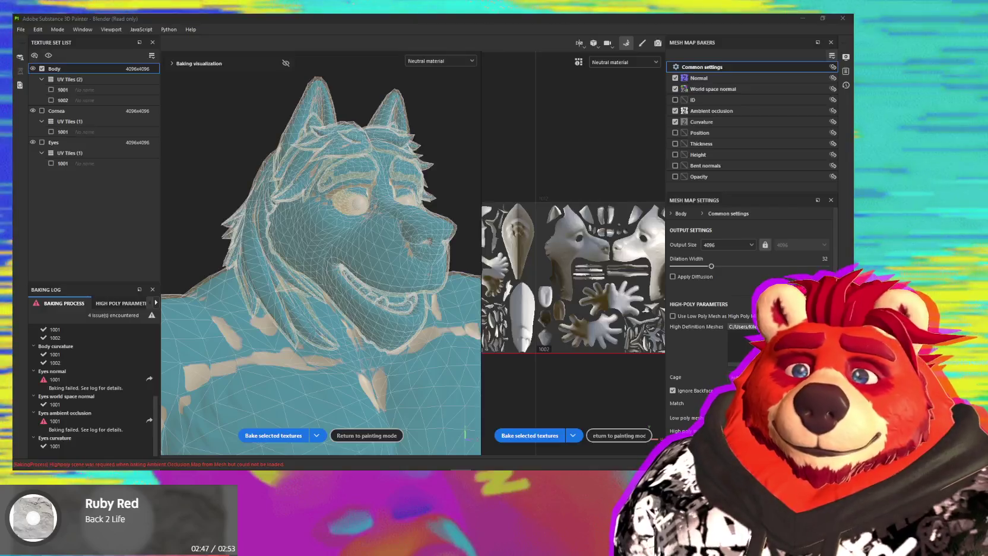
scroll(82, 406, up, 5)
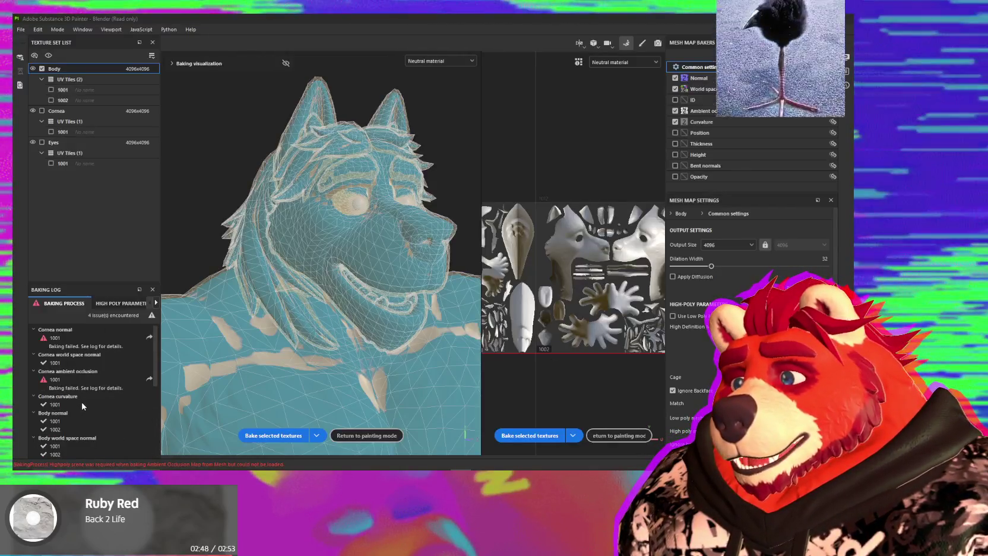
scroll(82, 397, down, 2)
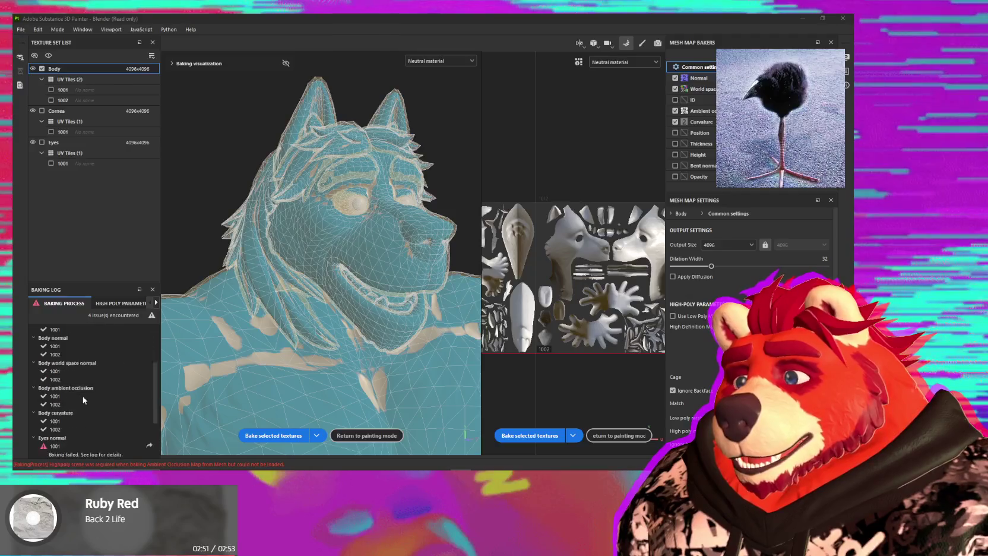
scroll(89, 390, down, 3)
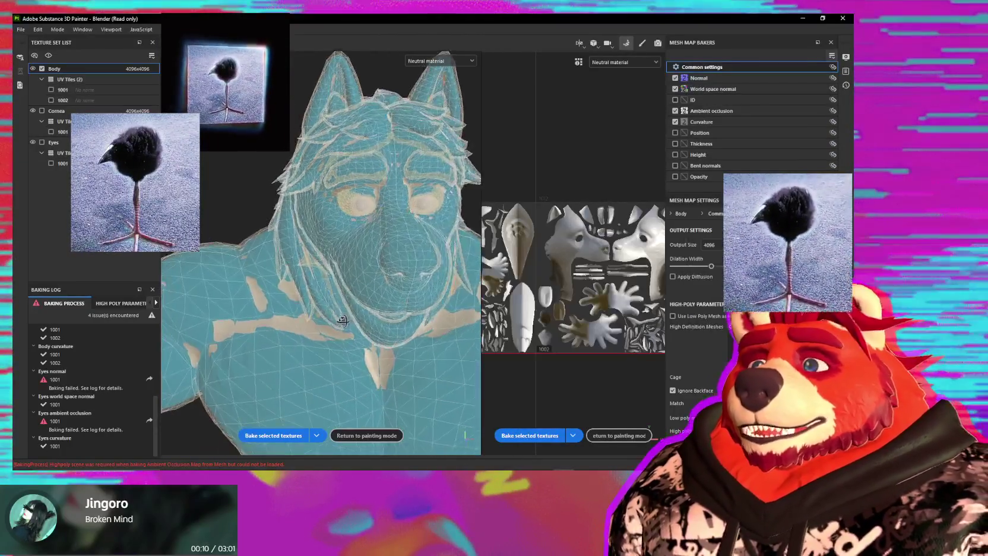
mouse_move(328, 296)
alt+mouse_down()
mouse_move(389, 293)
mouse_move(380, 289)
alt+mouse_up()
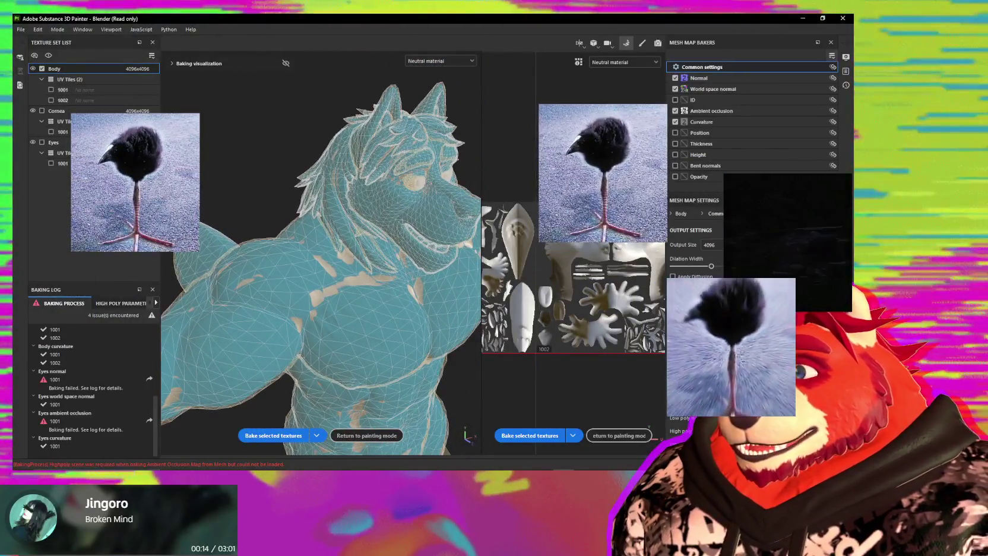
alt+drag(209, 235, 384, 316)
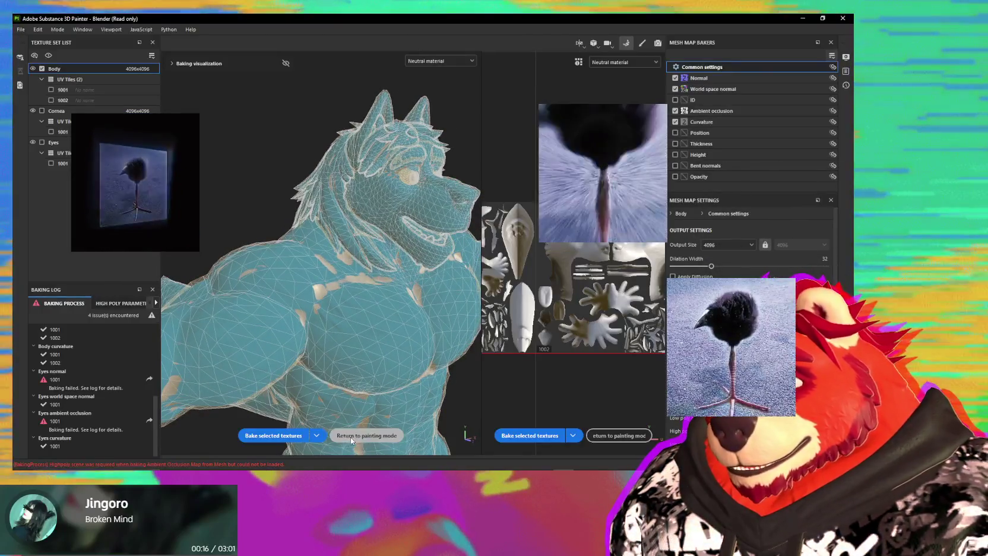
Return to painting mode and zoom in to inspect the wolf's legs and feet.
click(366, 435)
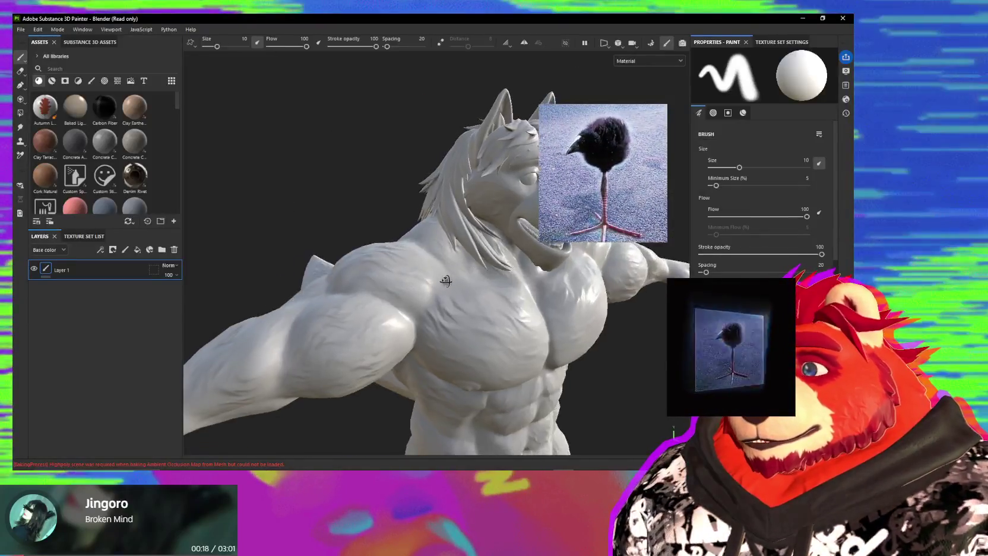
alt+middle_drag(463, 245, 415, 346)
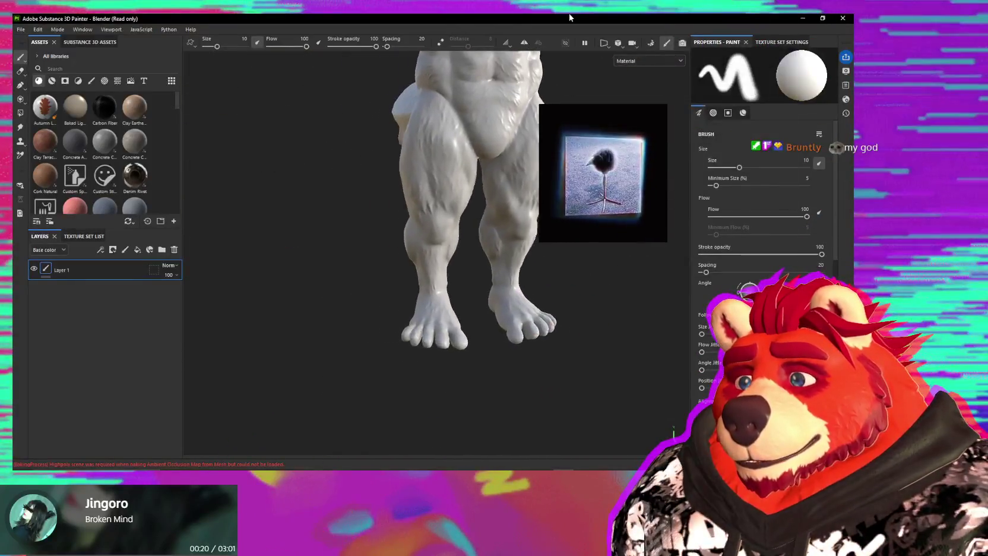
scroll(415, 345, up, 2)
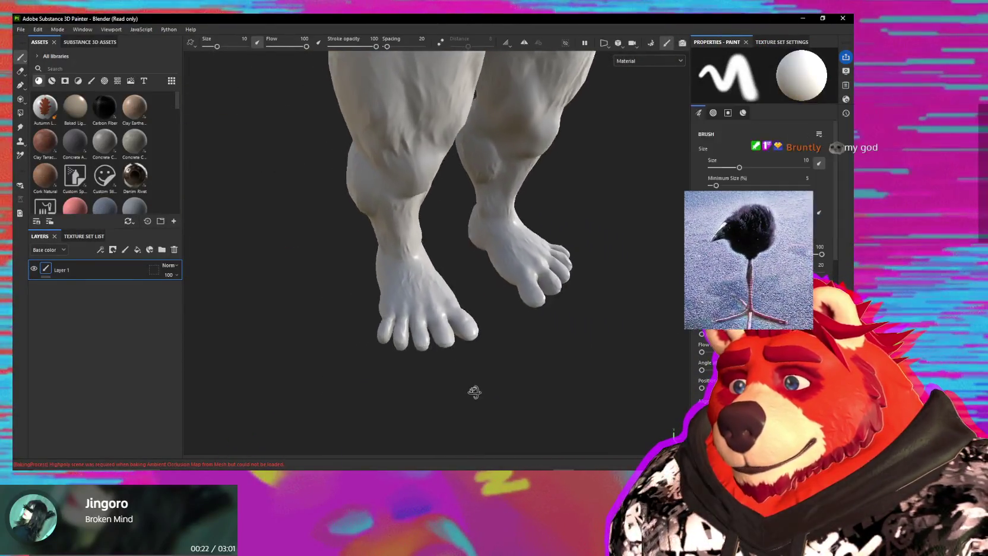
alt+middle_drag(473, 391, 522, 249)
scroll(522, 249, up, 5)
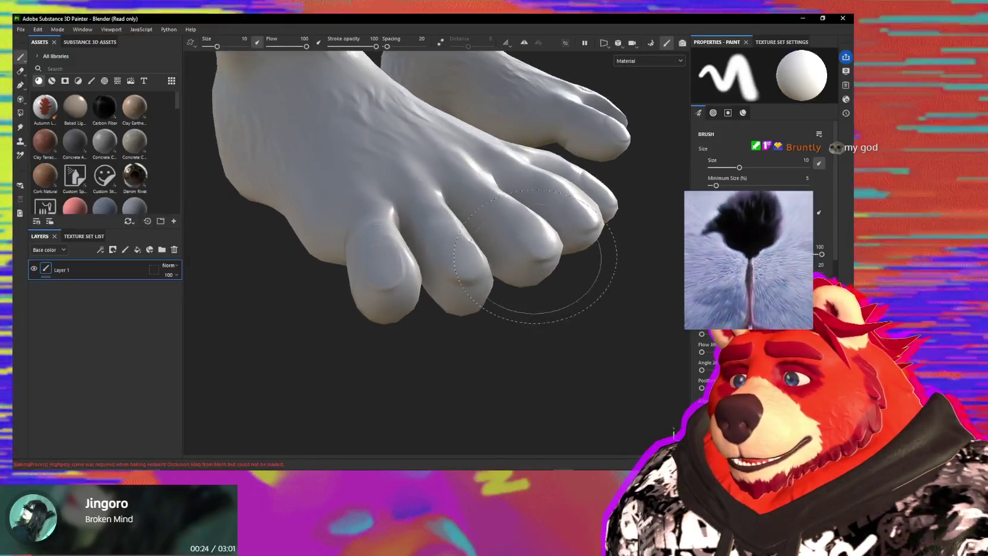
alt+drag(472, 277, 415, 297)
scroll(481, 309, down, 2)
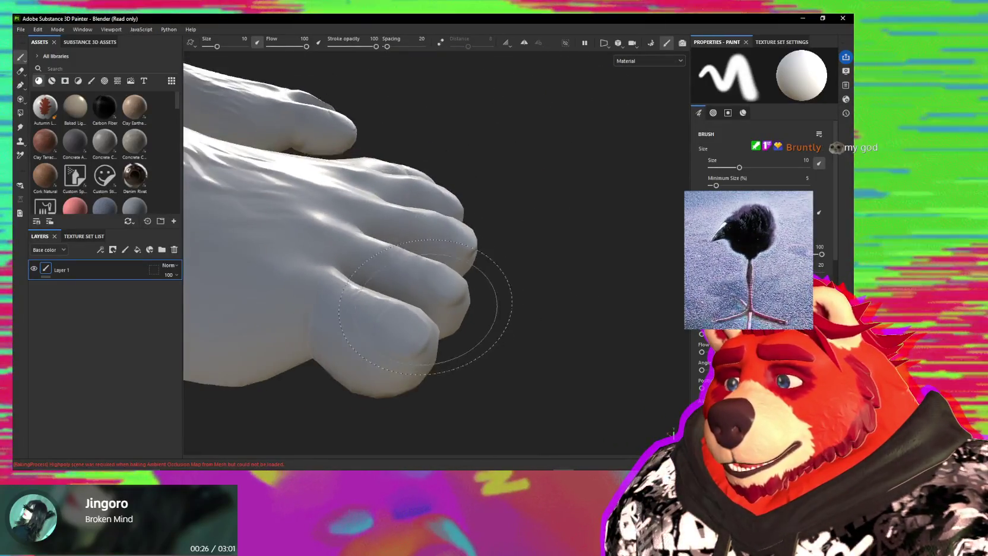
scroll(470, 311, down, 2)
scroll(464, 297, down, 2)
scroll(431, 201, down, 2)
Inspect a hand and the torso, then add a fill layer above Layer 1.
mouse_move(431, 202)
alt+mouse_down()
mouse_move(451, 309)
mouse_move(388, 288)
mouse_move(474, 316)
mouse_move(596, 281)
mouse_move(554, 201)
mouse_move(510, 190)
mouse_move(512, 260)
mouse_move(454, 327)
mouse_move(528, 399)
mouse_move(562, 408)
mouse_move(380, 338)
mouse_move(447, 334)
mouse_move(510, 346)
mouse_move(446, 267)
mouse_move(465, 274)
mouse_move(72, 310)
alt+mouse_up()
scroll(389, 288, down, 2)
scroll(465, 274, down, 3)
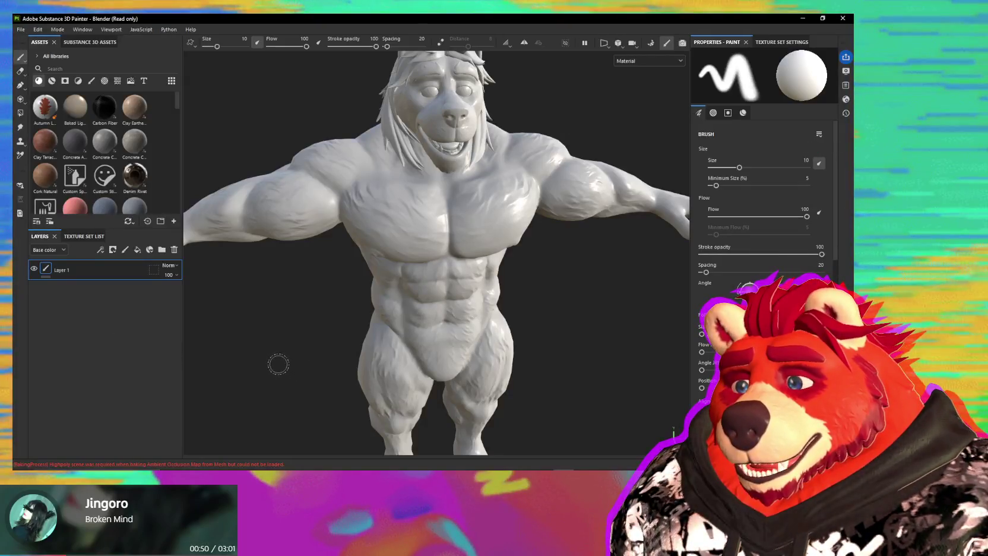
click(357, 475)
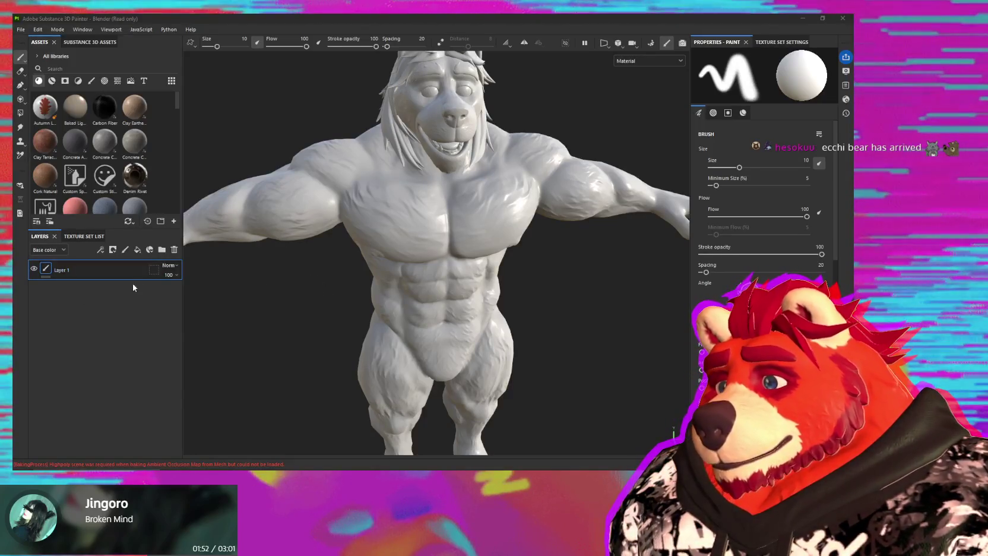
click(137, 249)
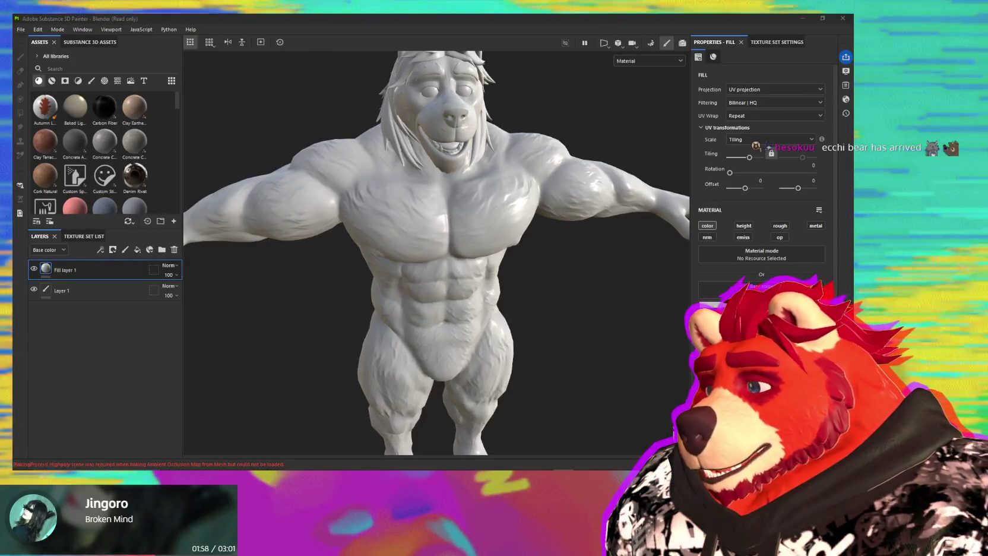
Rename the first fill layer to Body Base.
click(596, 271)
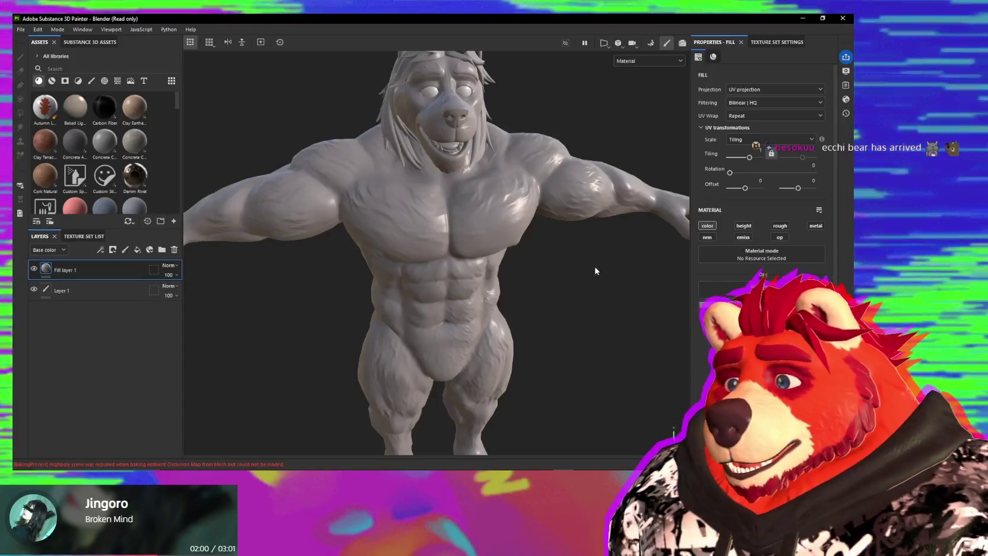
alt+drag(595, 270, 530, 243)
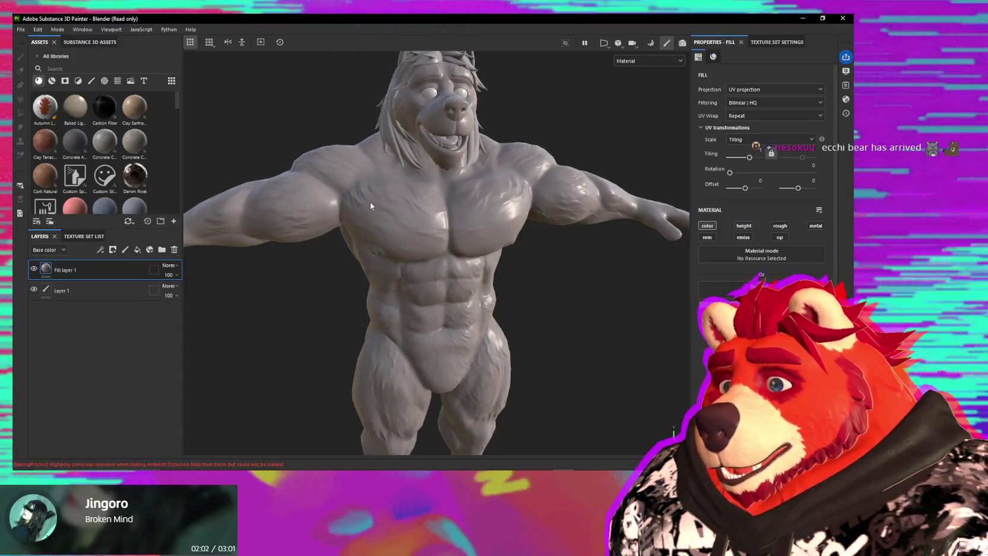
alt+drag(370, 203, 414, 249)
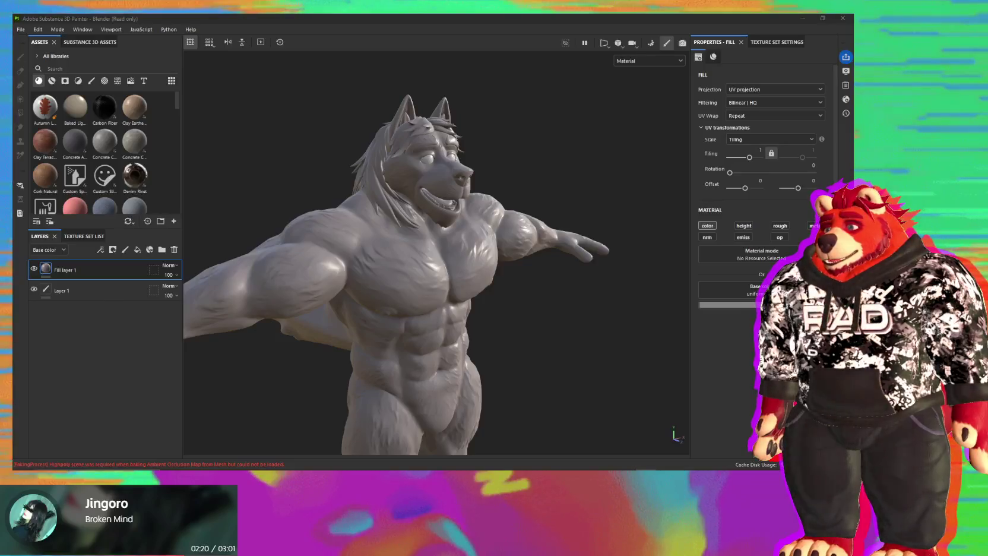
double_click(62, 270)
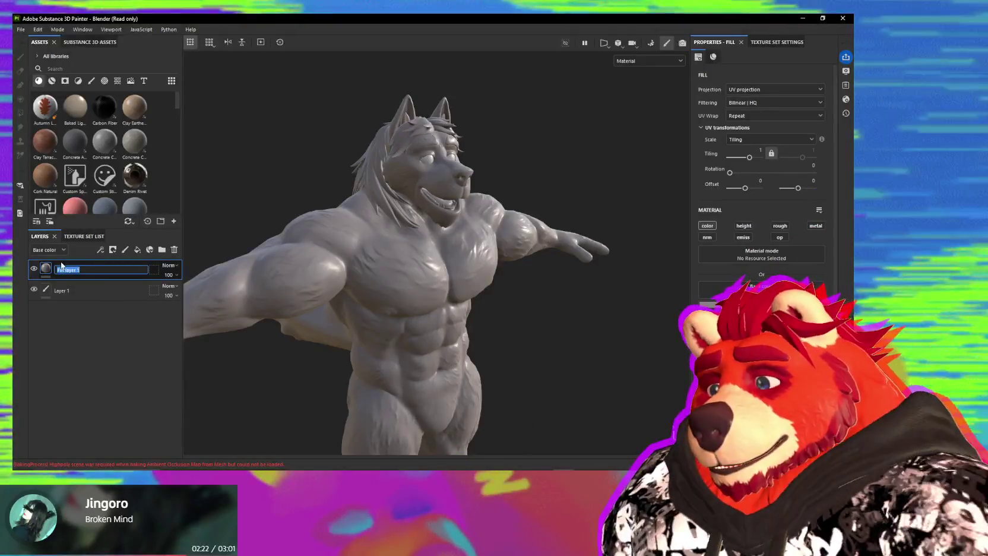
text(Body Bo)
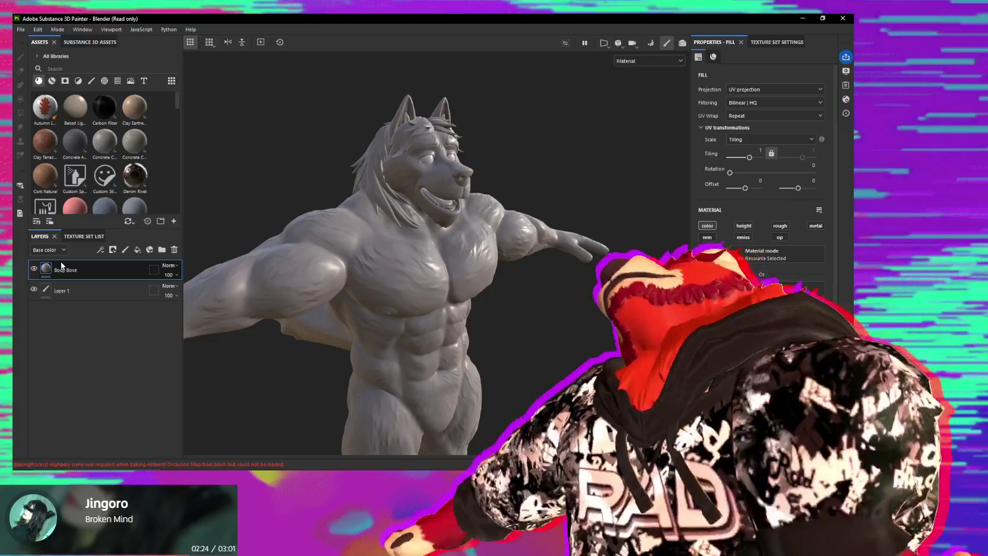
double_click(76, 270)
text(Body Base)
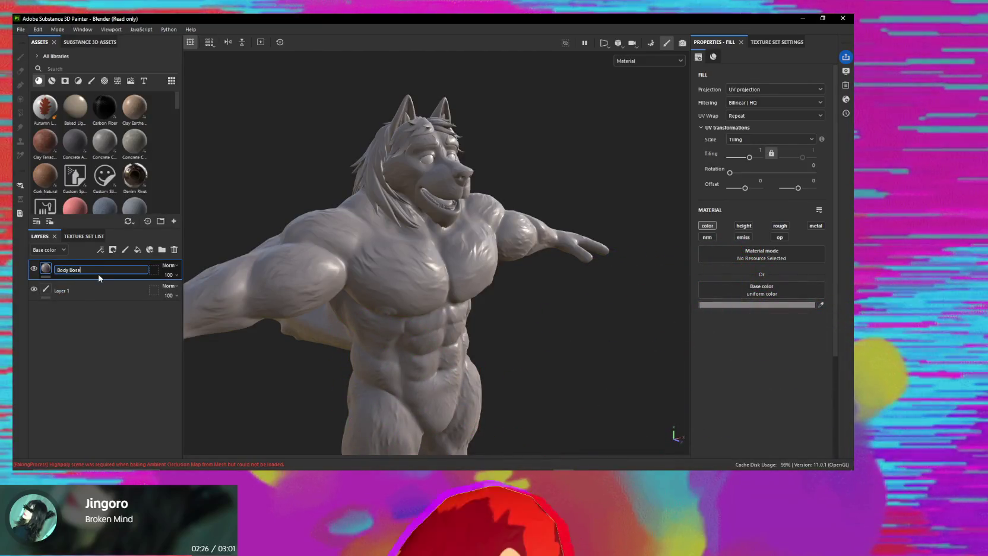
key(Return)
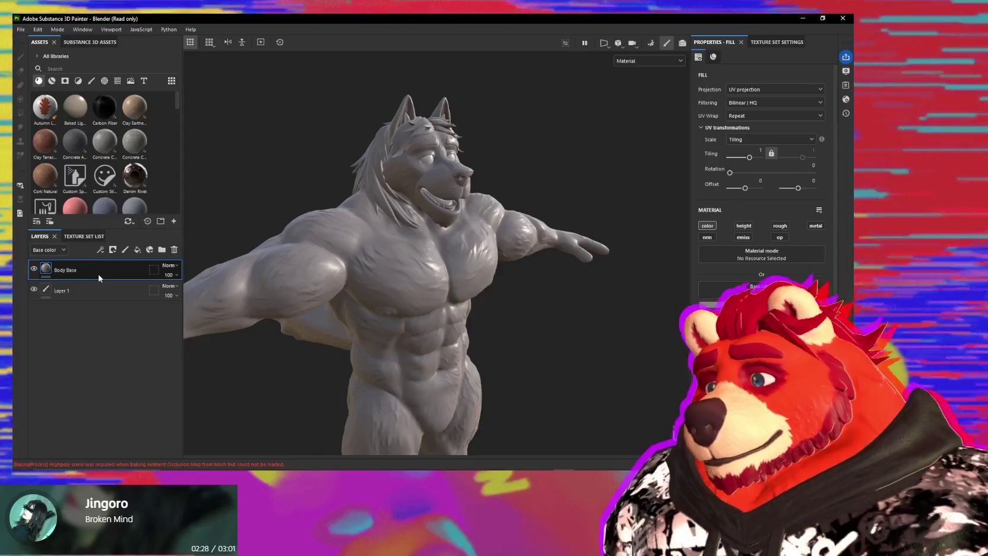
Add a fill layer named Hair above Body Base.
click(137, 249)
double_click(71, 271)
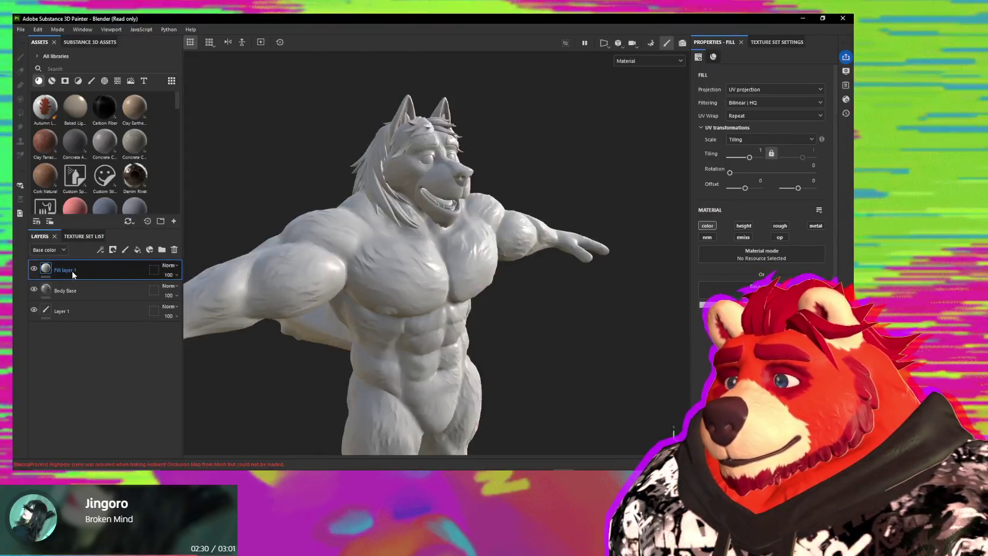
text(Hair)
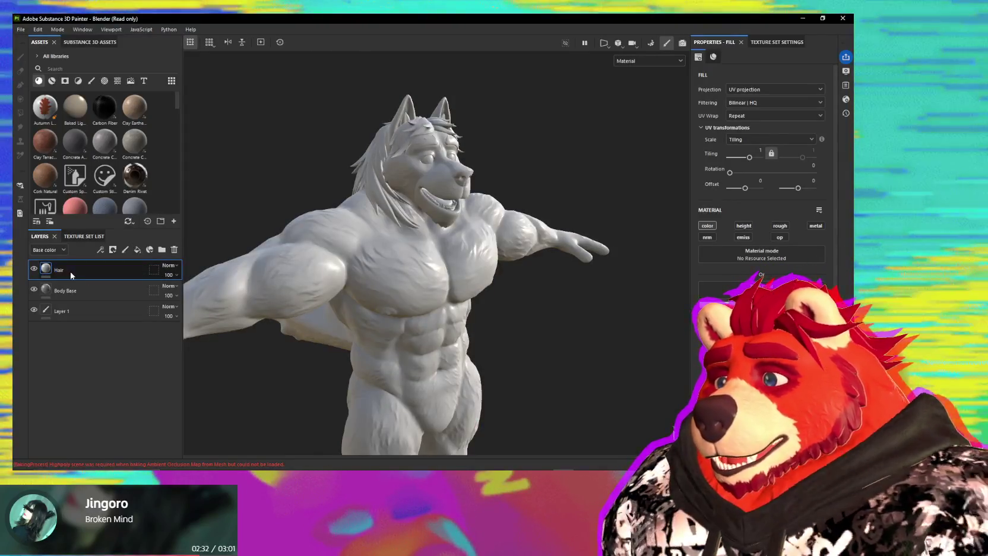
key(Return)
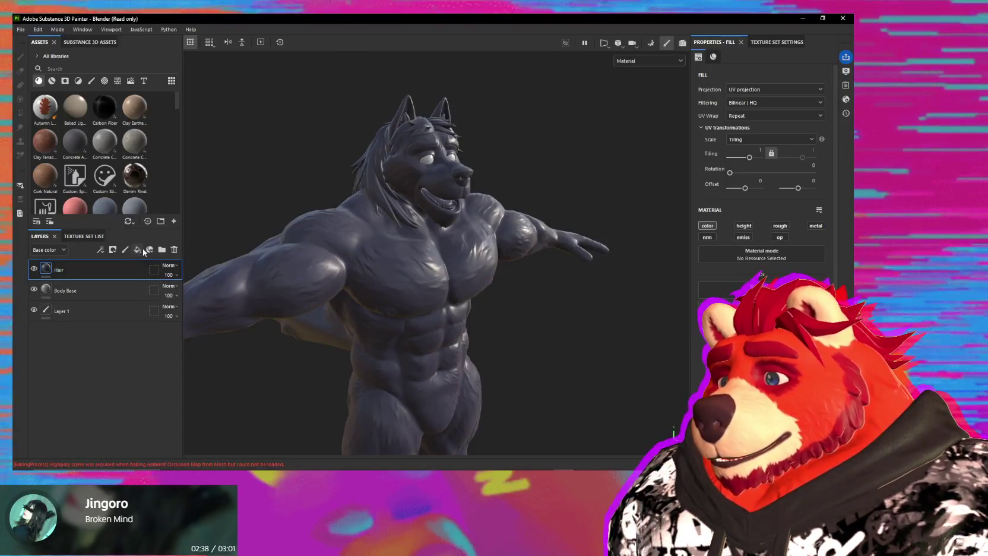
Add a blue Ear Details fill layer, then another fill layer on top.
click(137, 249)
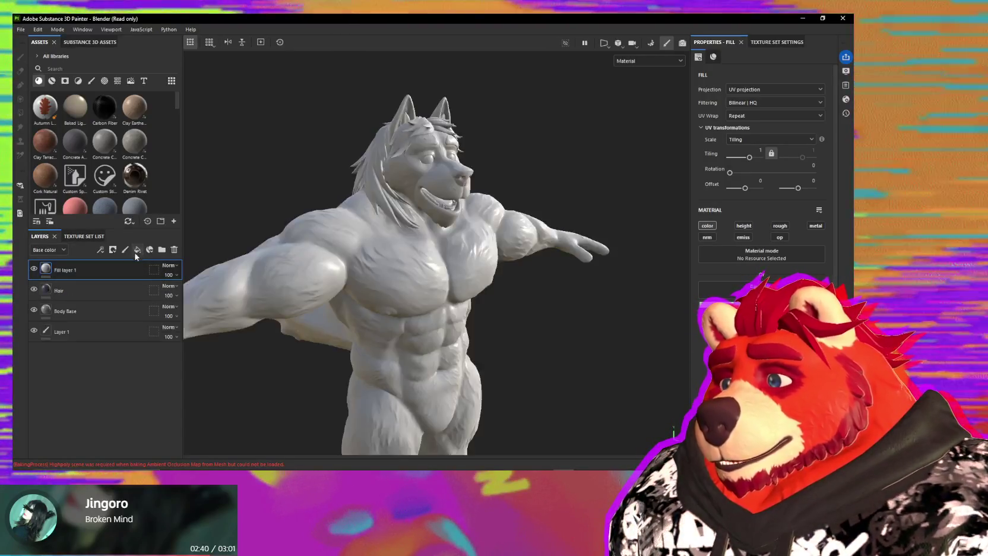
double_click(71, 270)
text(E)
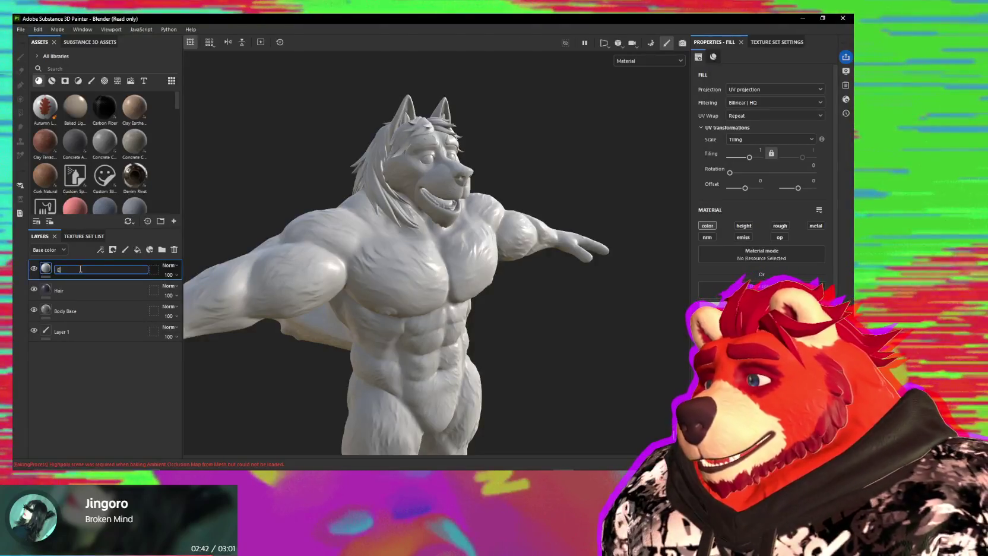
text(ar Details)
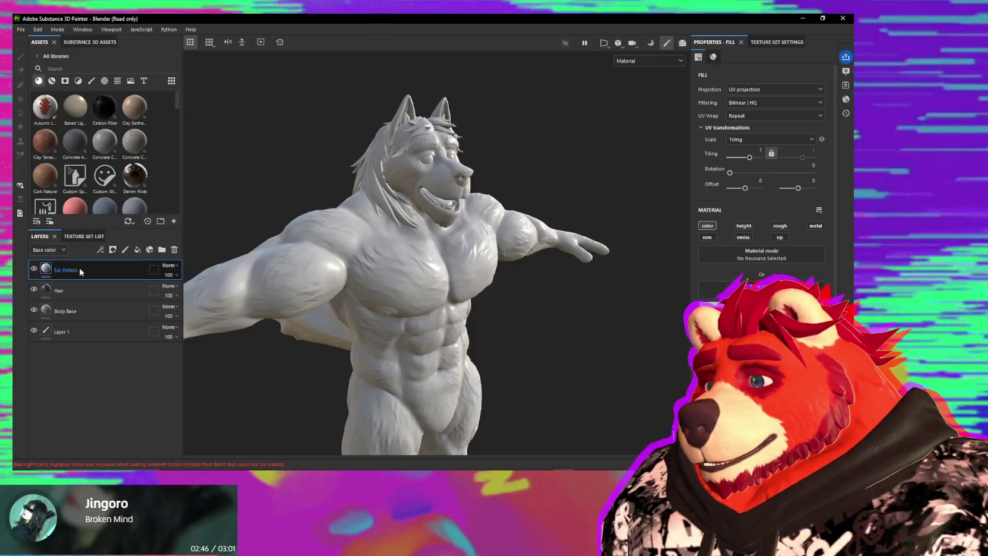
key(Return)
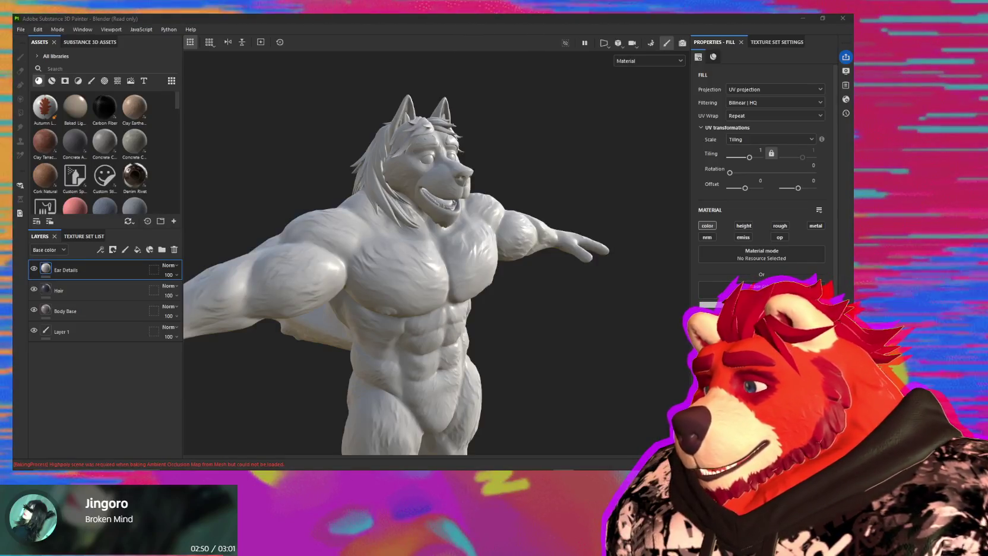
key(Return)
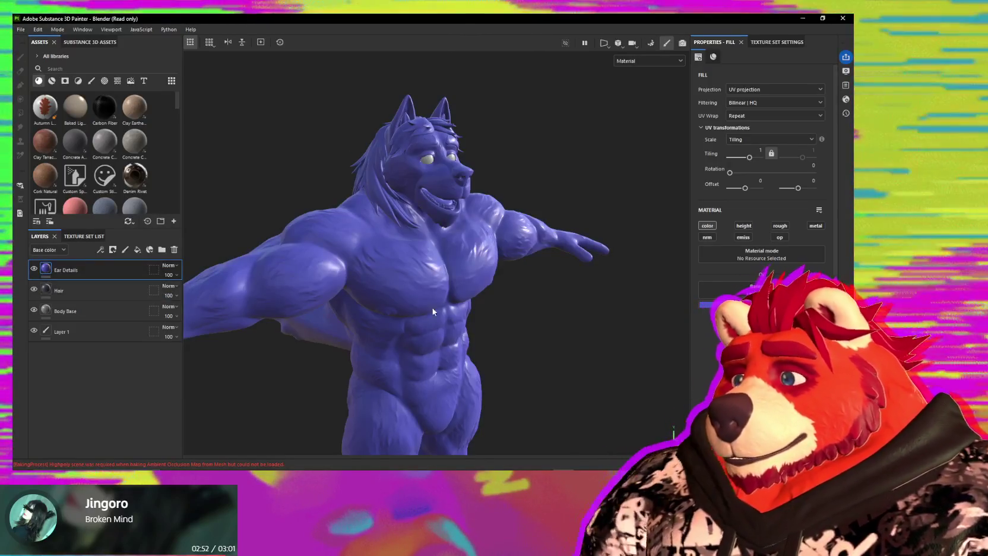
click(138, 250)
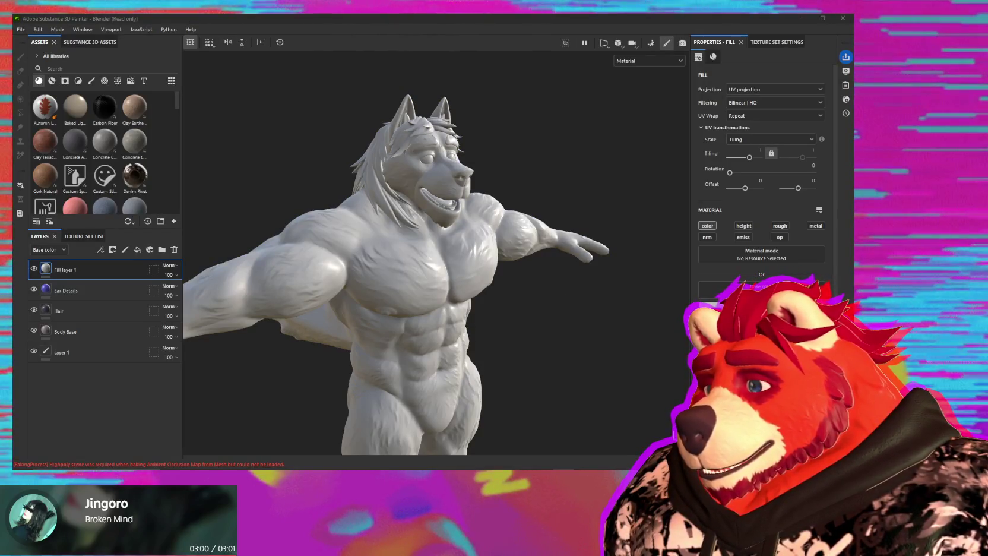
Rename the newest fill layer to Nips and bring up its mask type choices.
double_click(69, 270)
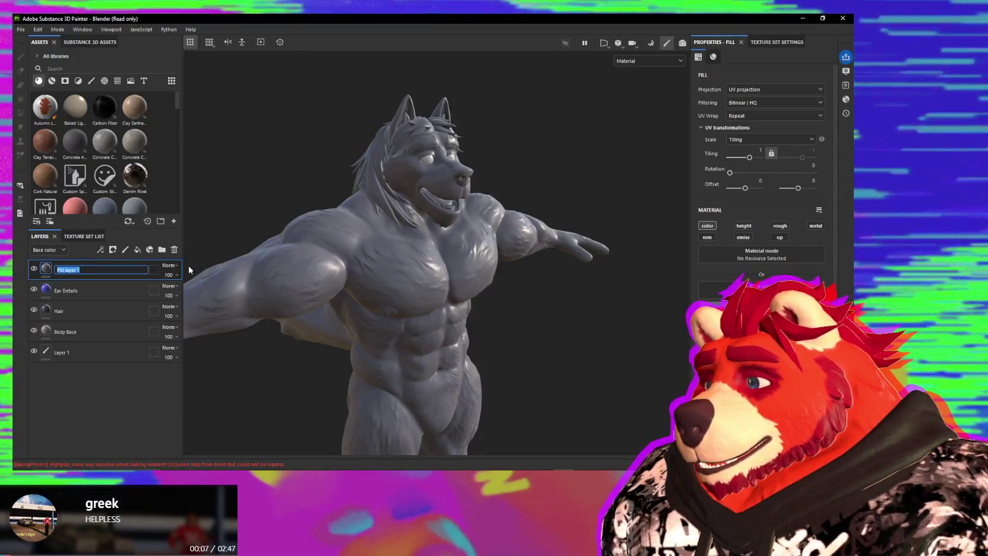
text(Nips)
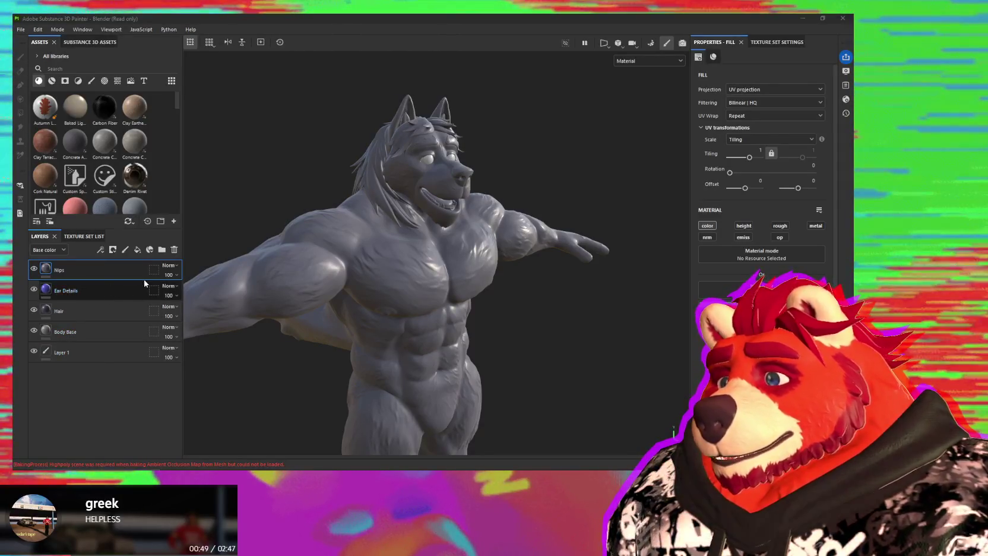
click(113, 250)
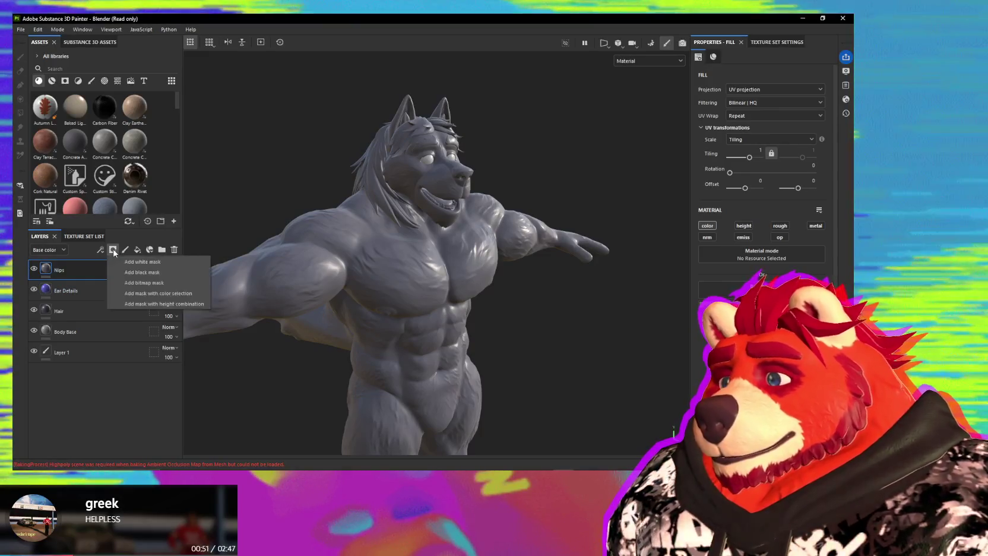
Give Nips a black mask, then open the Ear Details layer's geometry mask settings.
click(141, 272)
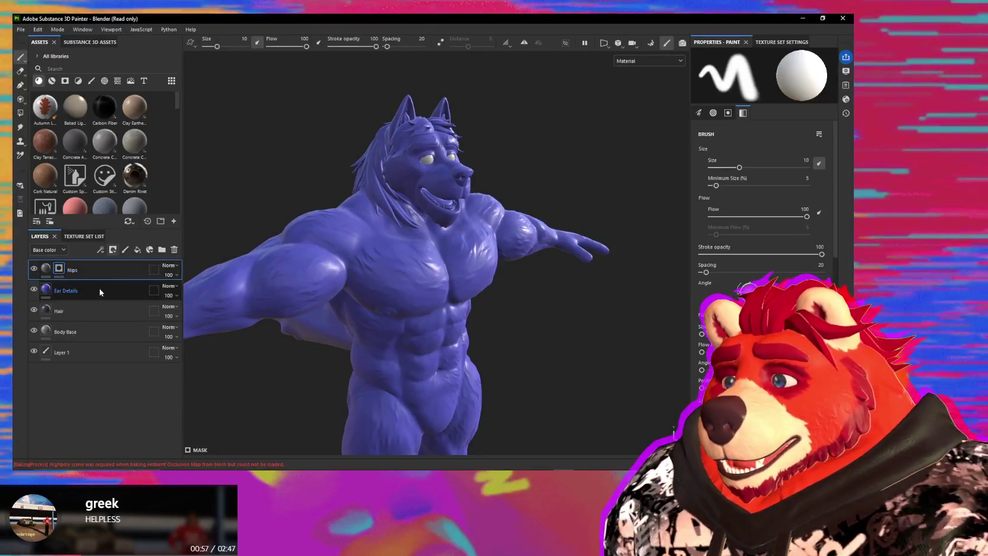
click(100, 291)
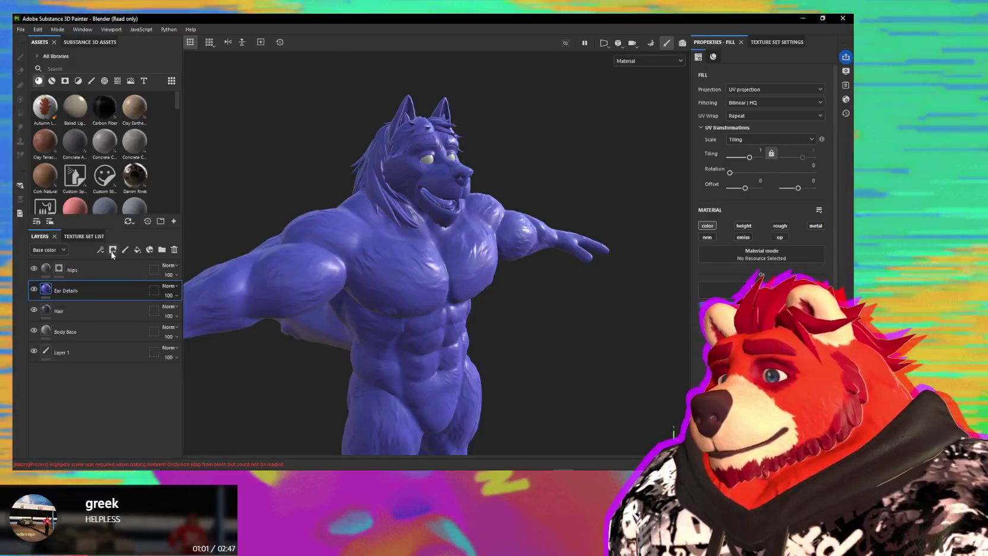
click(154, 290)
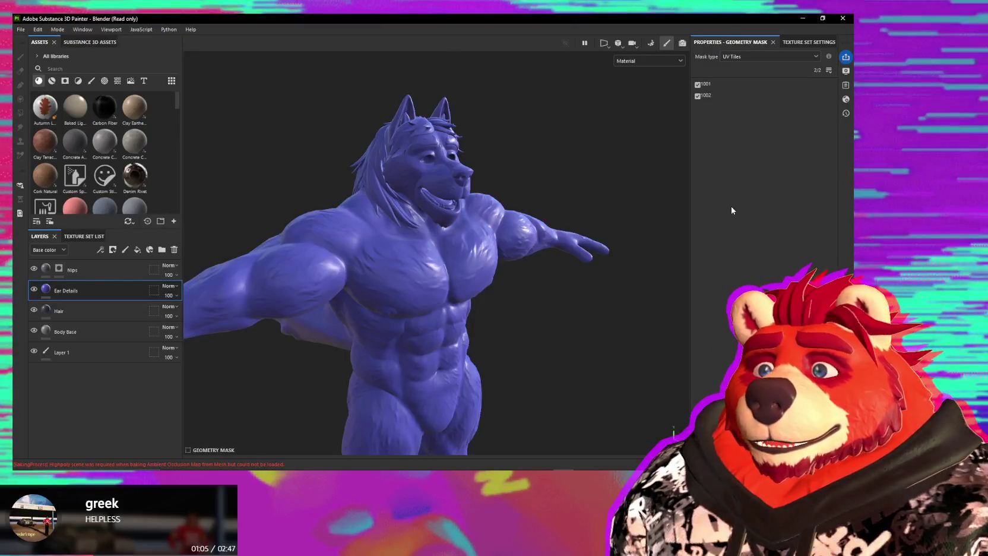
Switch the Ear Details geometry mask to Mesh names with only Body_Low enabled.
click(697, 96)
click(697, 87)
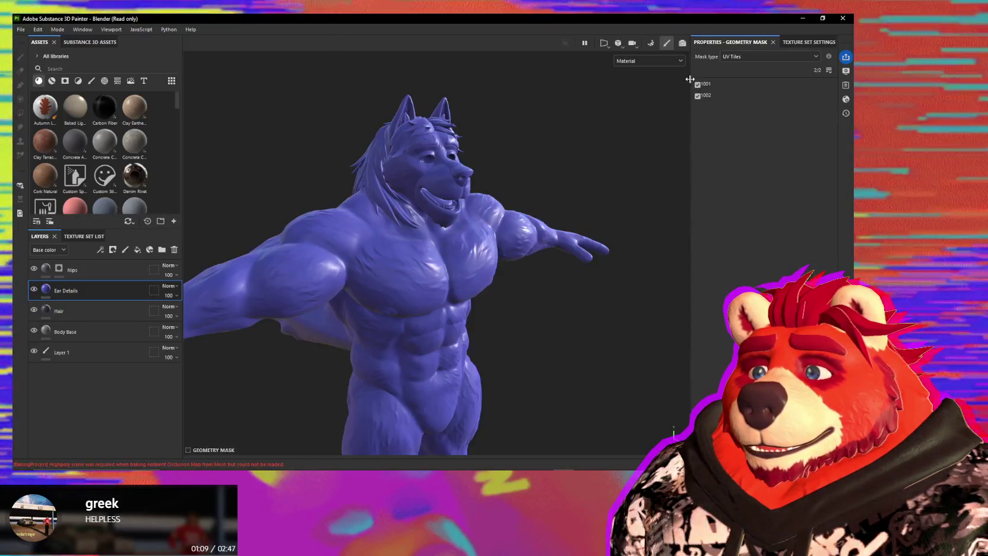
click(736, 57)
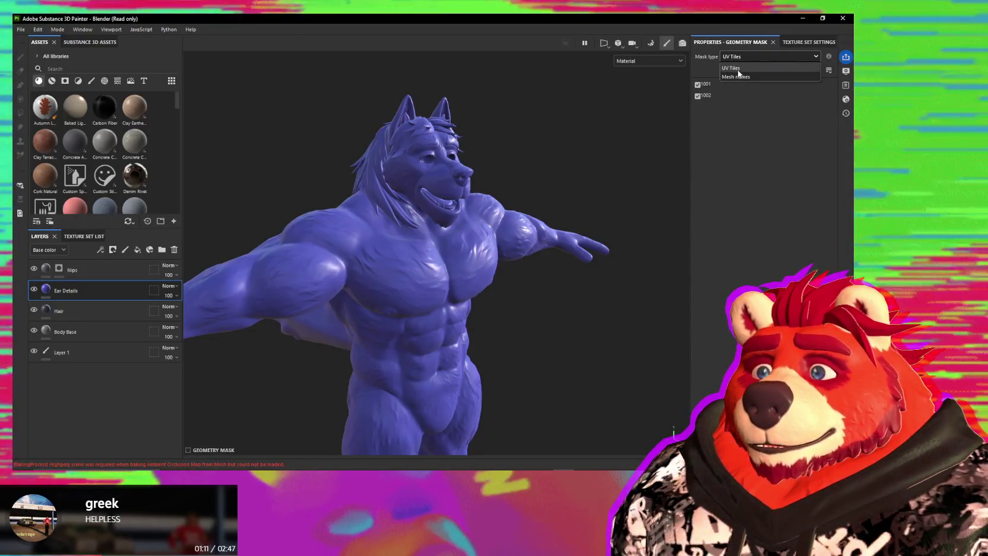
click(740, 77)
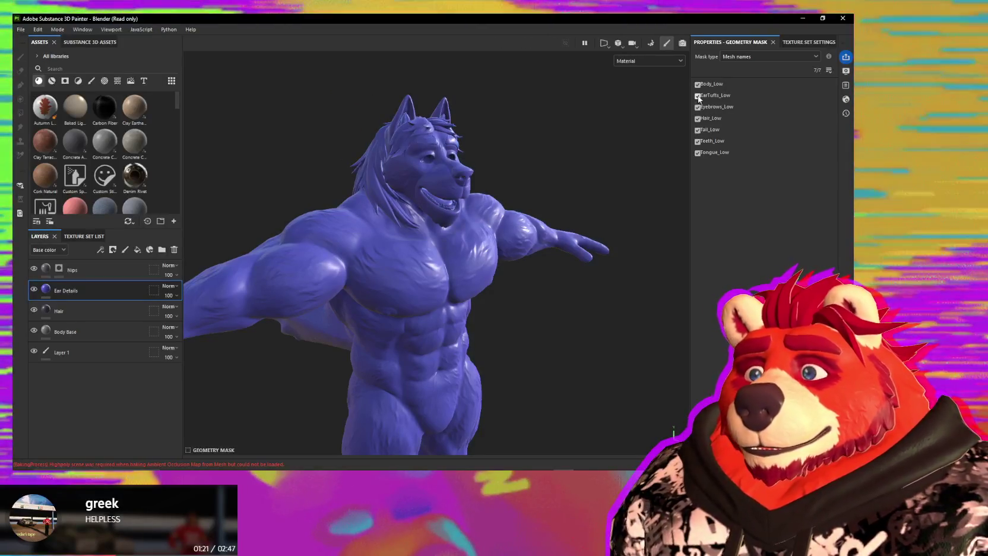
drag(699, 95, 697, 153)
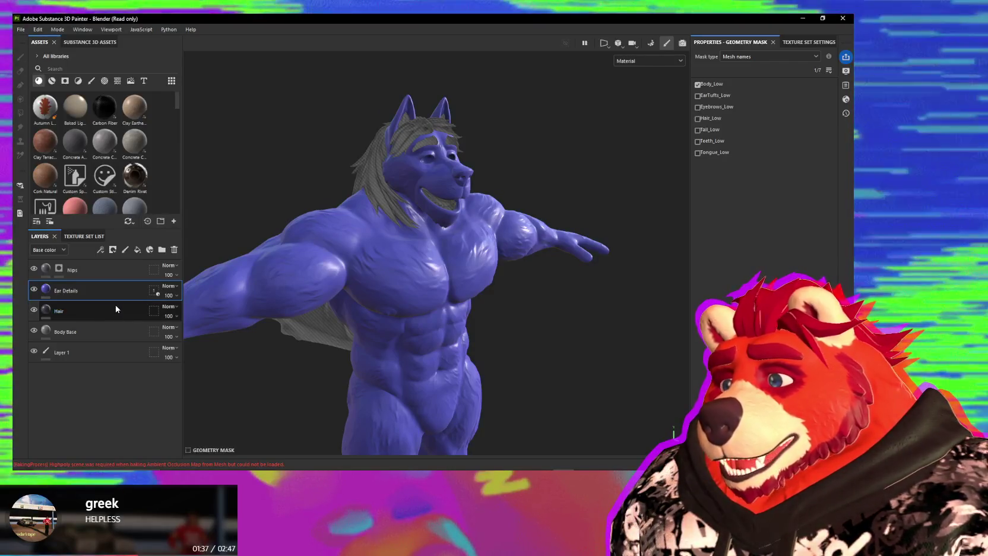
click(113, 249)
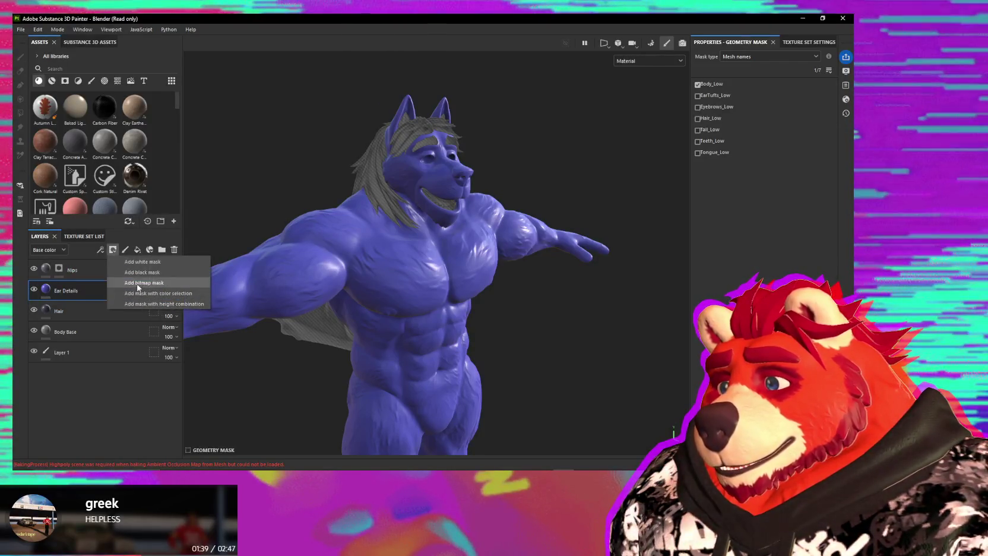
Add a black mask to Ear Details, then open the Hair layer's geometry mask type list.
click(144, 273)
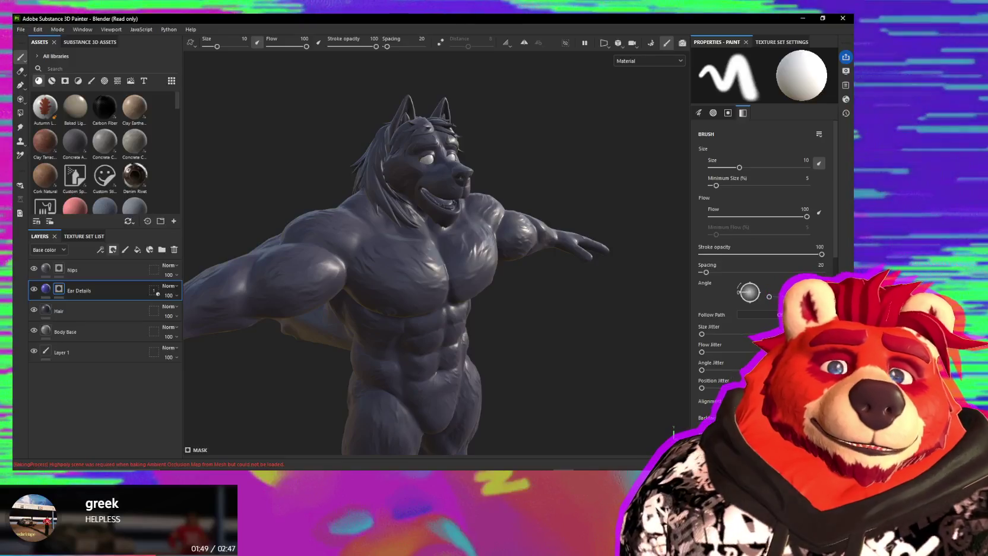
click(774, 200)
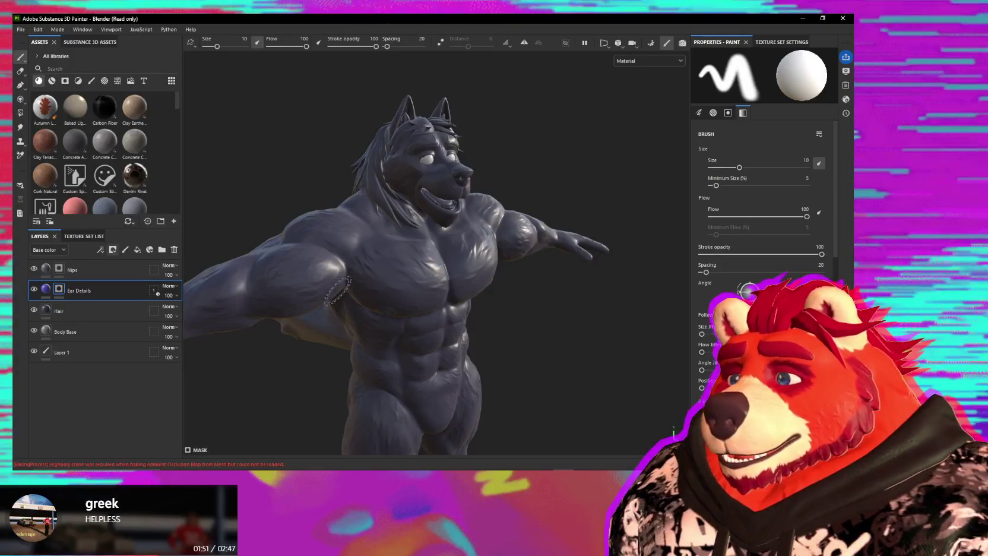
click(154, 310)
click(766, 56)
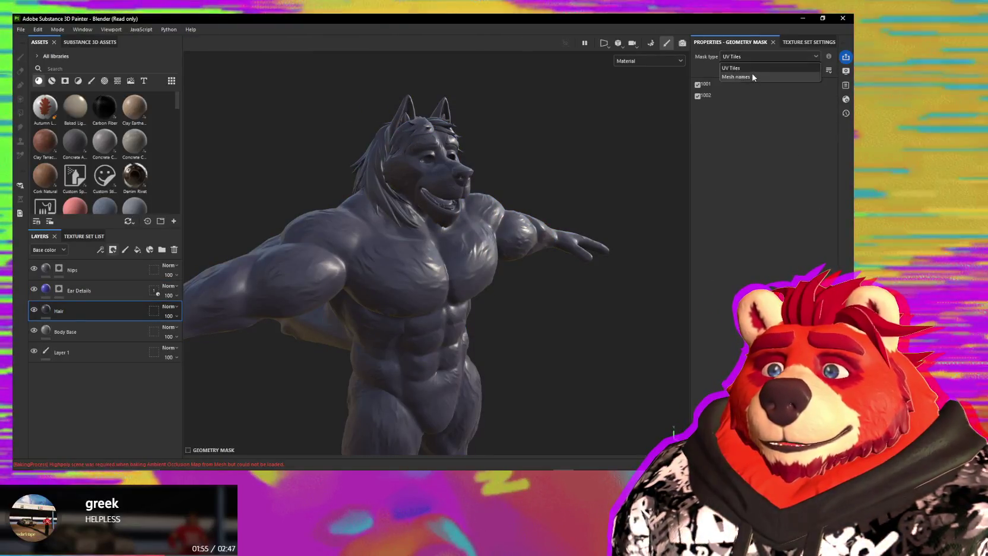
Limit the Hair geometry mask to the Hair_Low mesh, then select Body Base.
click(772, 72)
drag(698, 153, 699, 84)
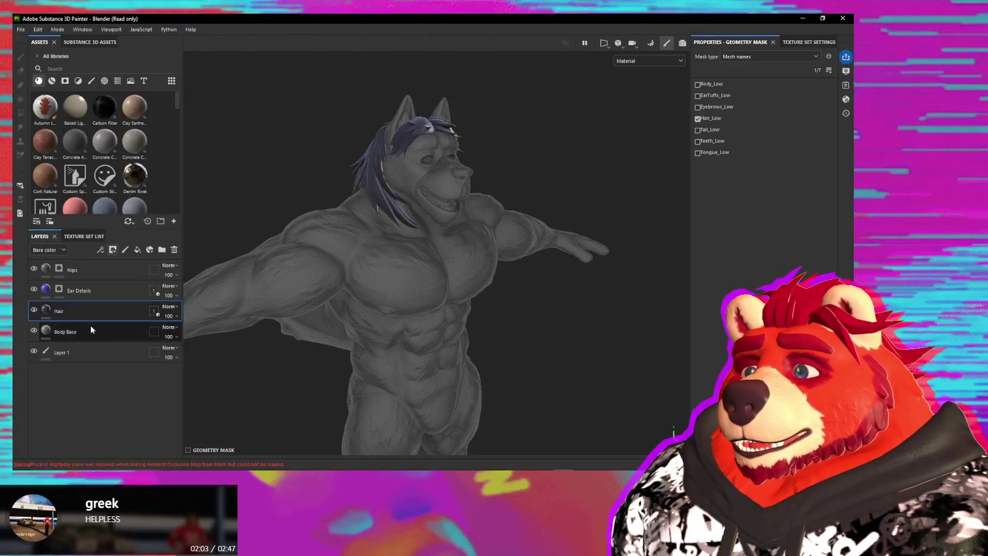
click(92, 328)
mouse_move(202, 303)
alt+mouse_down()
mouse_move(478, 290)
mouse_move(414, 279)
mouse_move(333, 285)
alt+mouse_up()
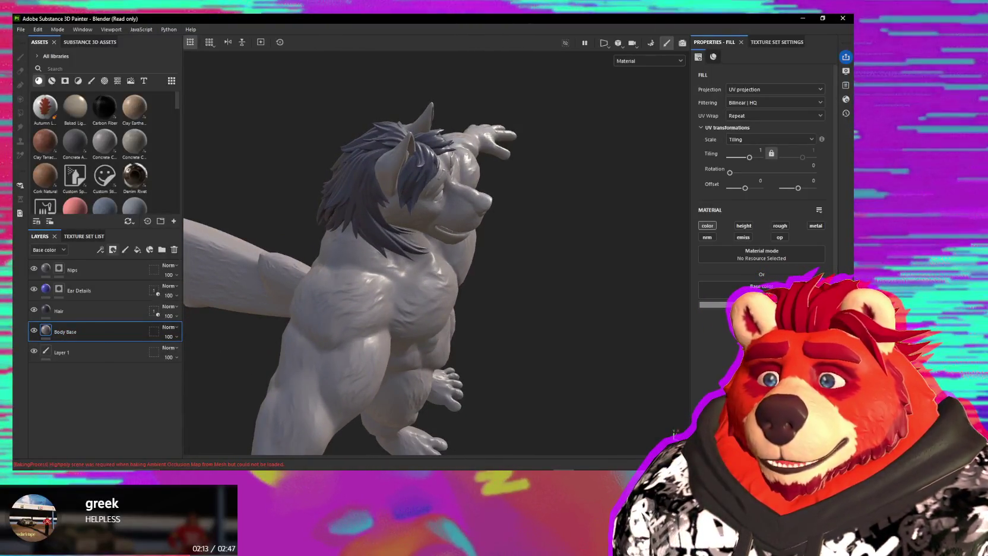
Turn on Body Base's rough channel, raise it for a matte finish, and show its geometry mask.
click(780, 225)
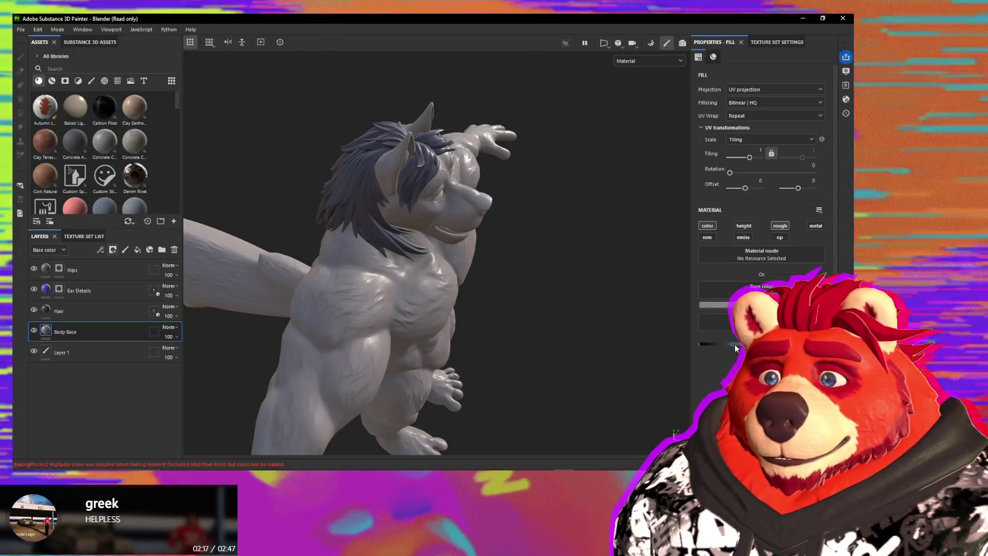
drag(733, 344, 766, 344)
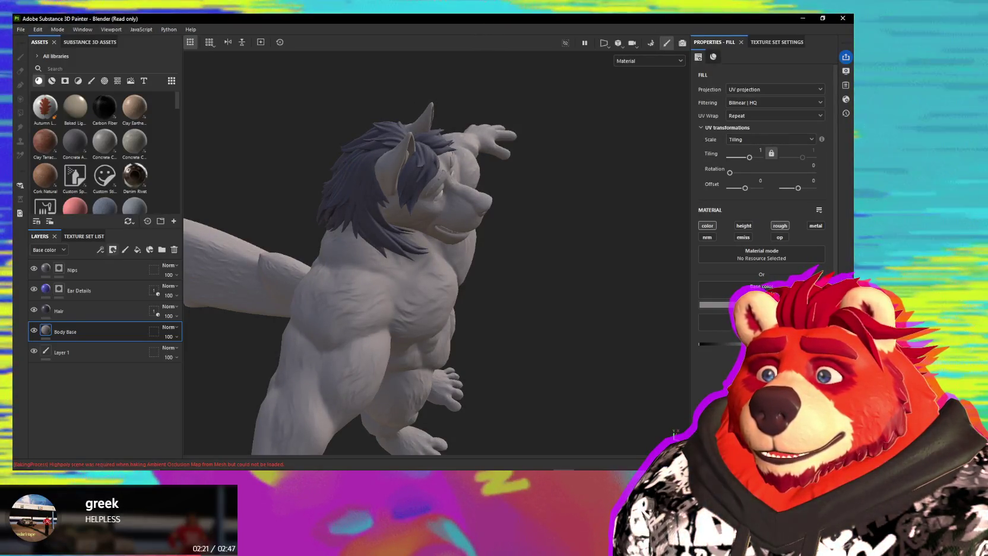
alt+drag(416, 249, 482, 266)
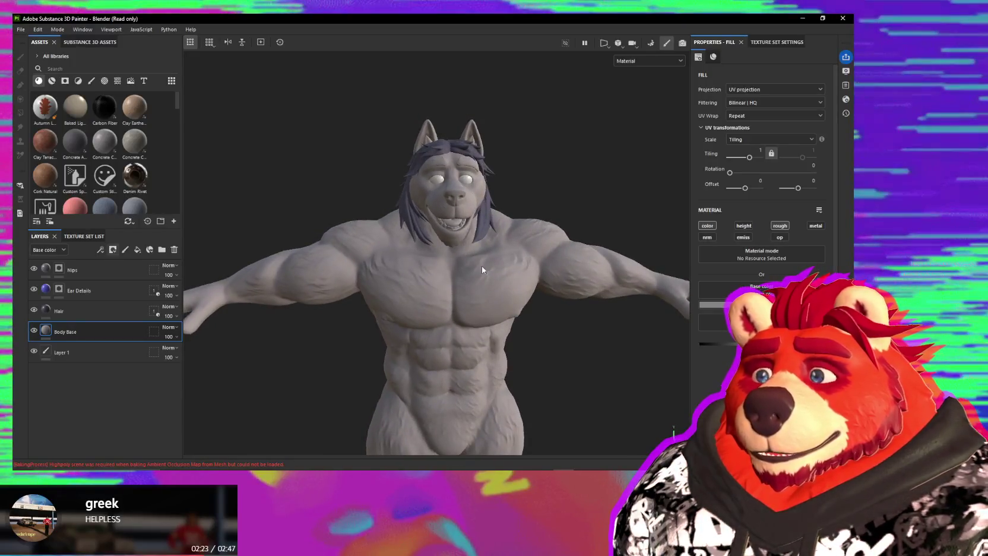
click(154, 331)
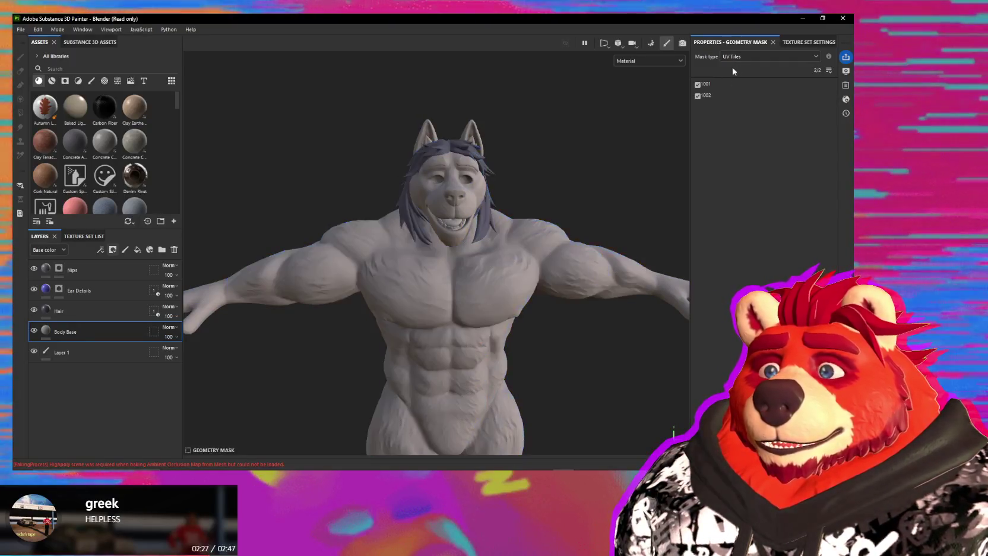
Switch the geometry mask to Mesh names, unchecking Eyebrows_Low, Hair_Low, Teeth_Low and Tongue_Low.
click(743, 57)
click(735, 76)
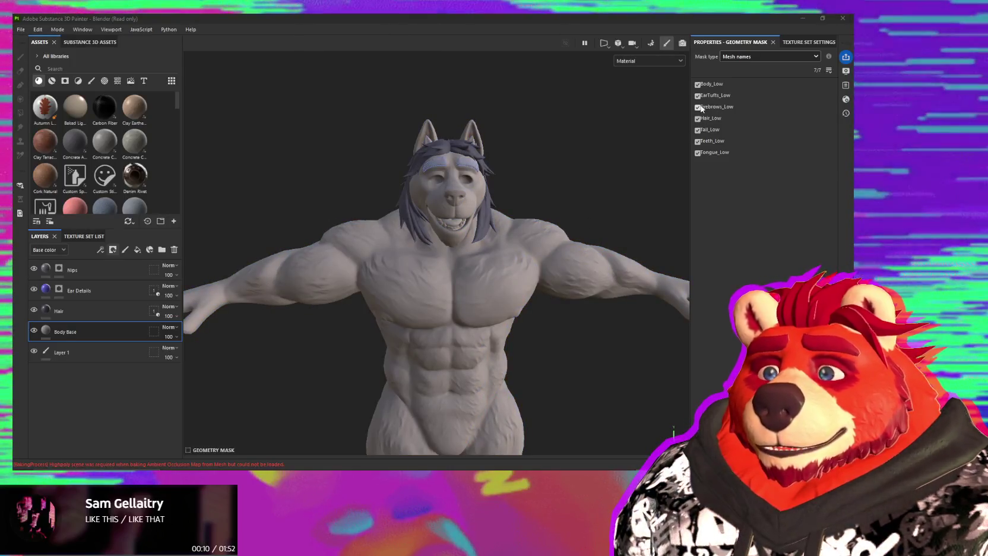
drag(698, 129, 697, 153)
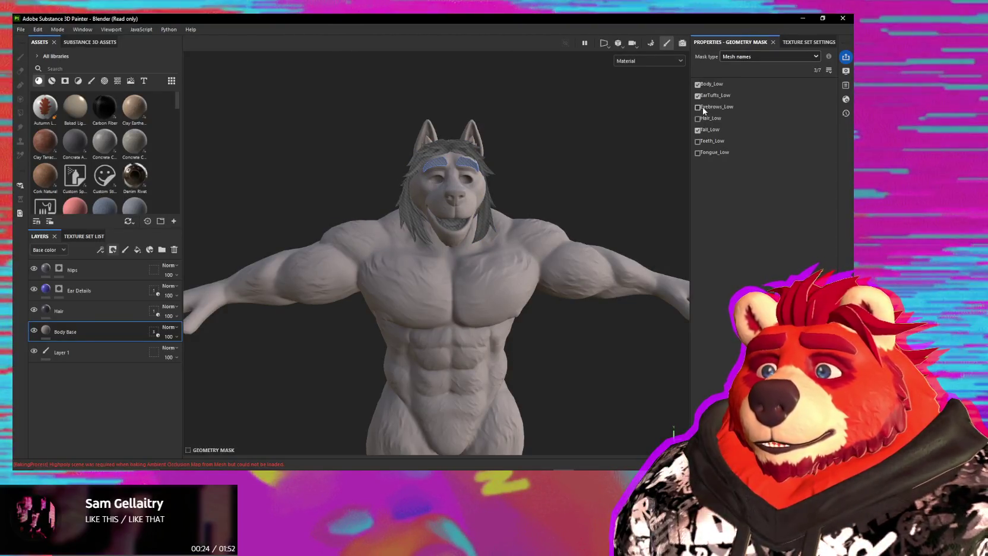
Orbit the wolf toward a three-quarter front view and bring up the Save project dialog.
alt+drag(451, 213, 547, 216)
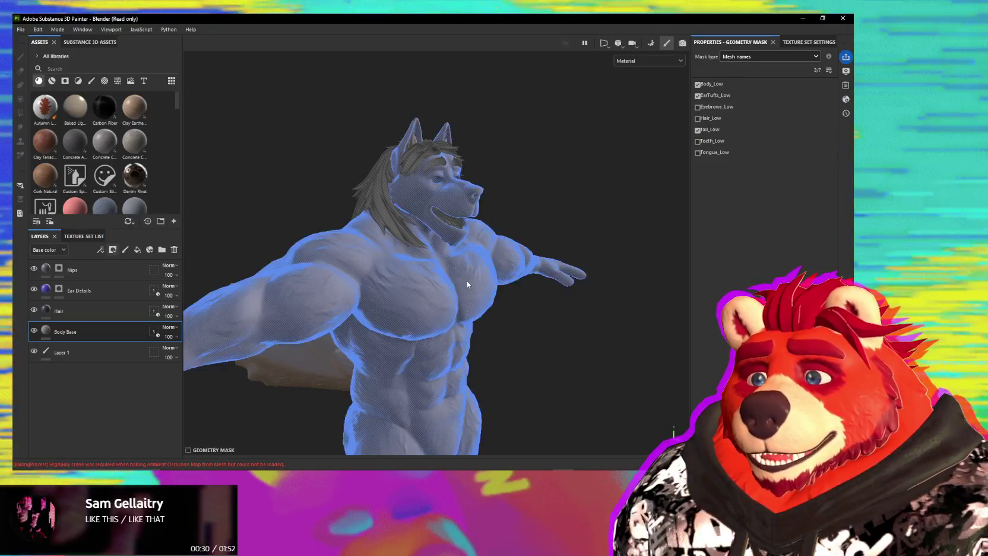
alt+drag(390, 330, 359, 336)
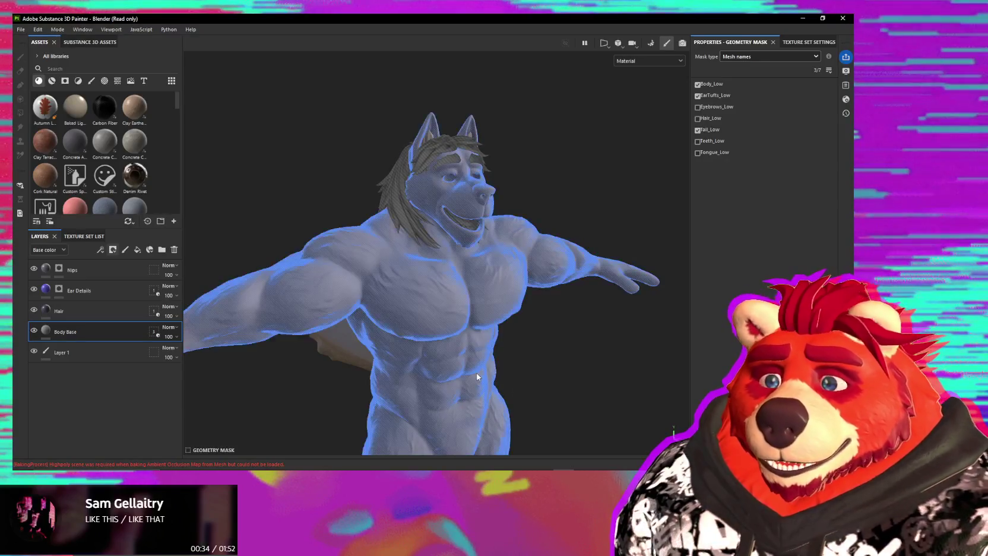
alt+drag(356, 276, 334, 274)
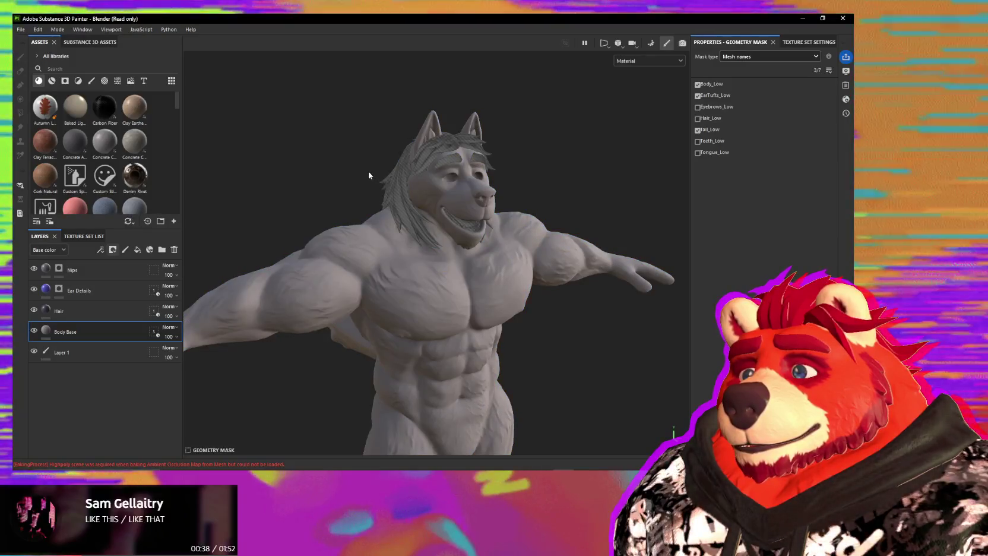
key(ctrl+o)
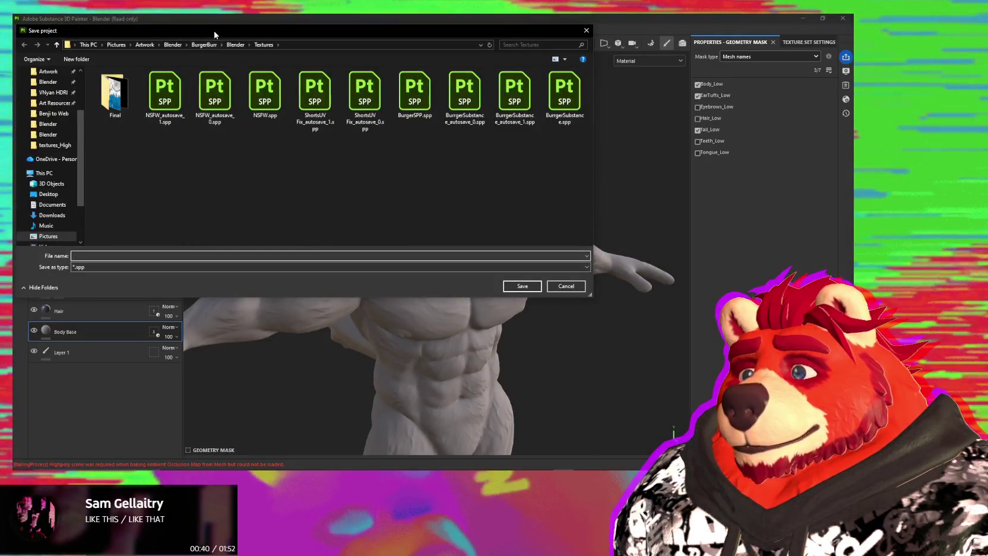
key(Escape)
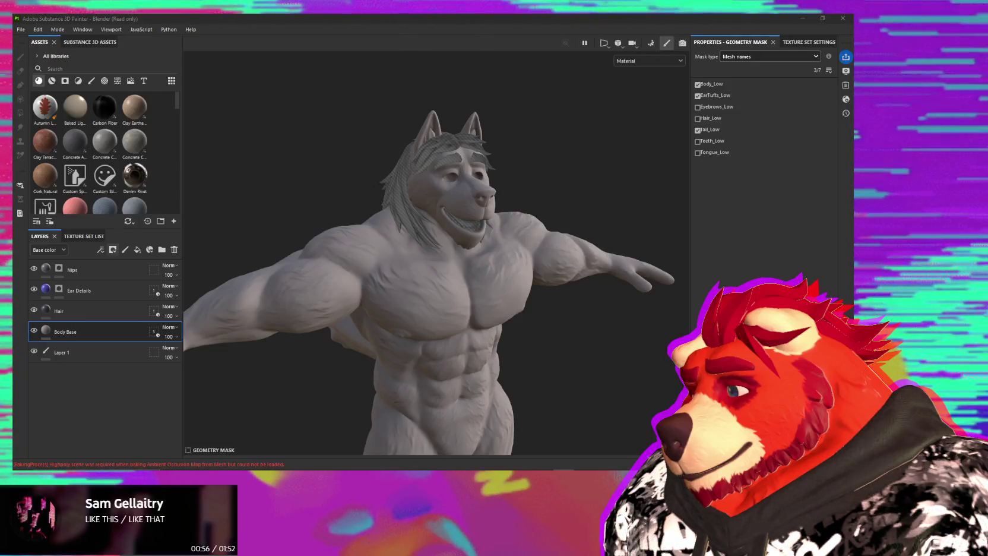
Refocus Painter while the Blaf save finishes, turn the wolf to a front view, and open Start.
click(347, 45)
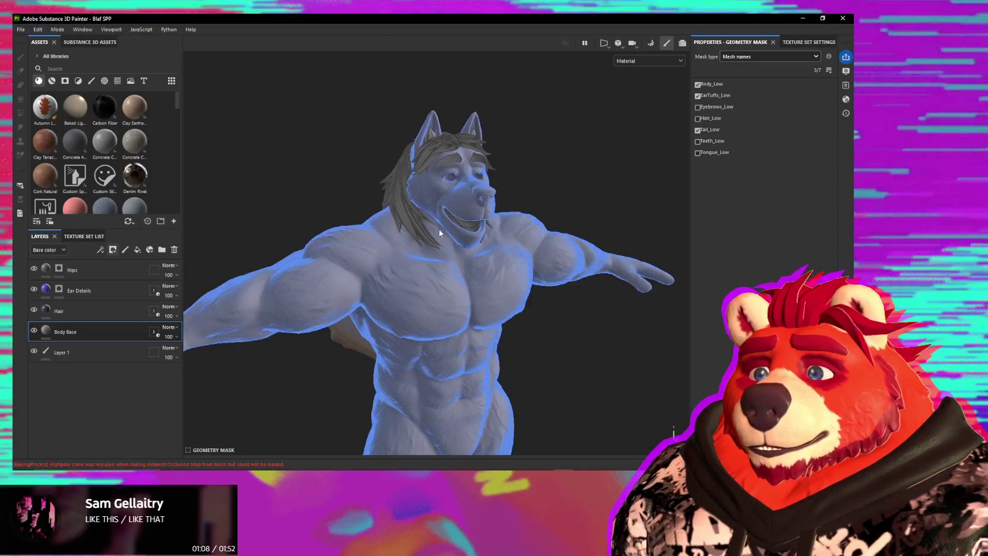
alt+drag(487, 321, 515, 378)
alt+drag(475, 352, 531, 344)
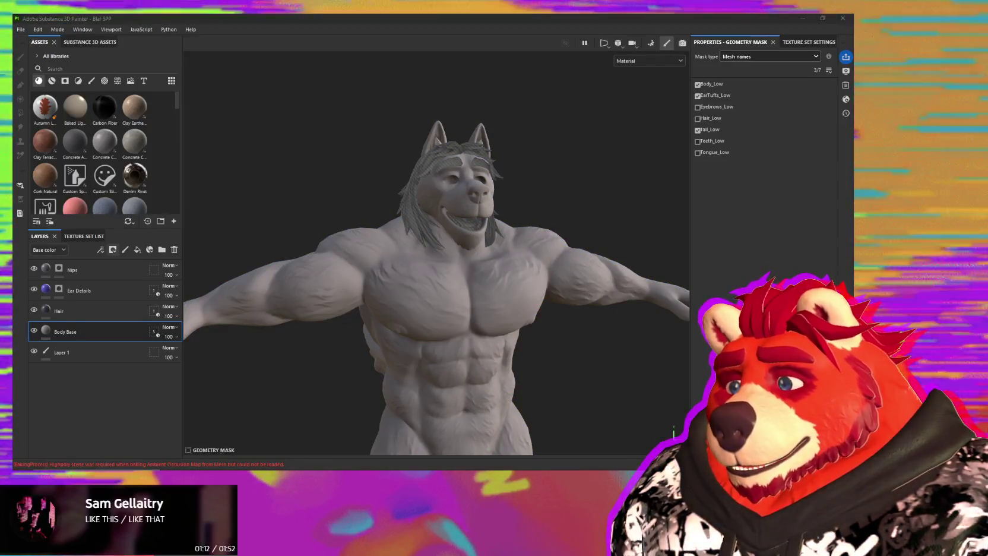
key(super)
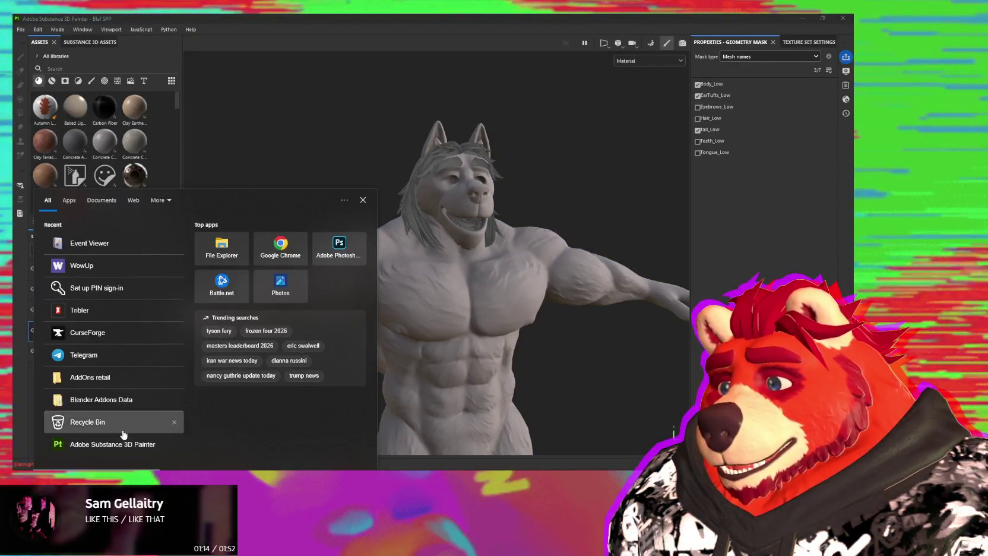
Dismiss the Windows Start menu to get back to the wolf project.
click(380, 285)
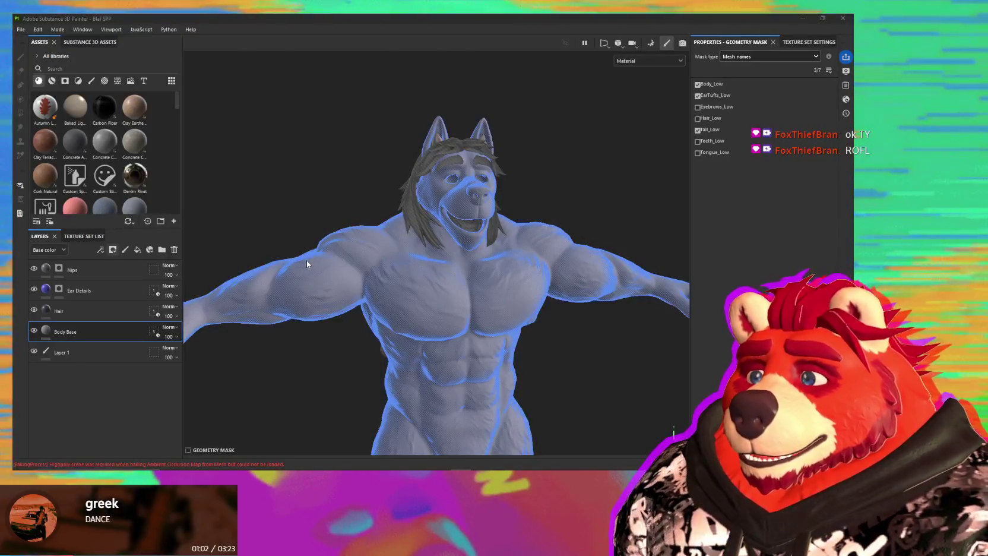
Select the Nips layer's mask and rename that layer to 'Shiny'.
mouse_move(307, 263)
alt+mouse_down()
mouse_move(571, 348)
mouse_move(332, 333)
alt+mouse_up()
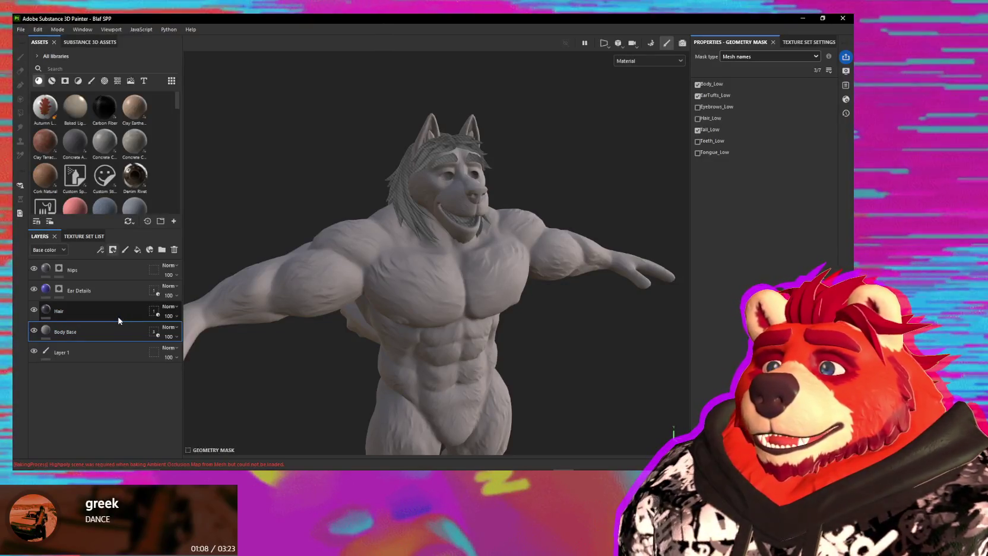
click(59, 268)
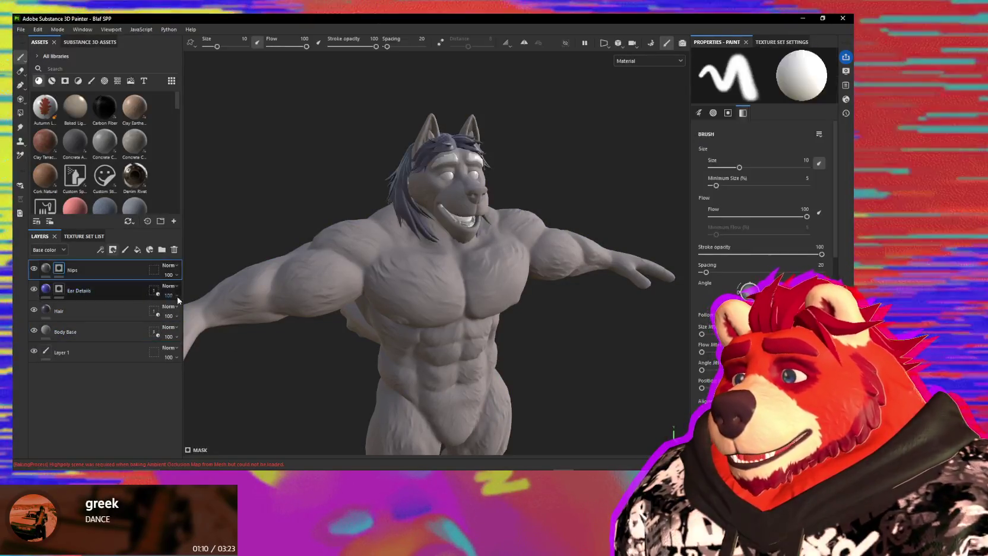
double_click(75, 270)
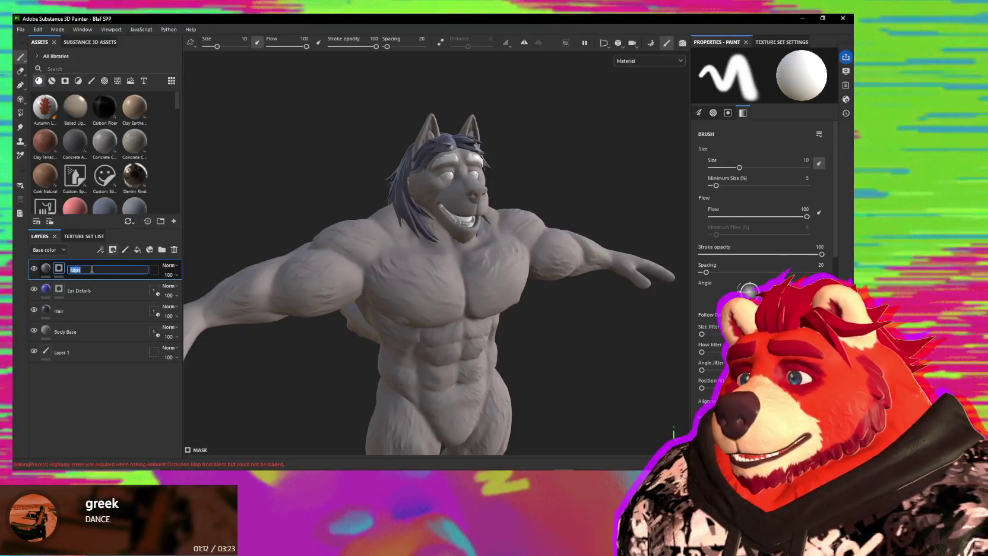
text(Shiny)
key(Return)
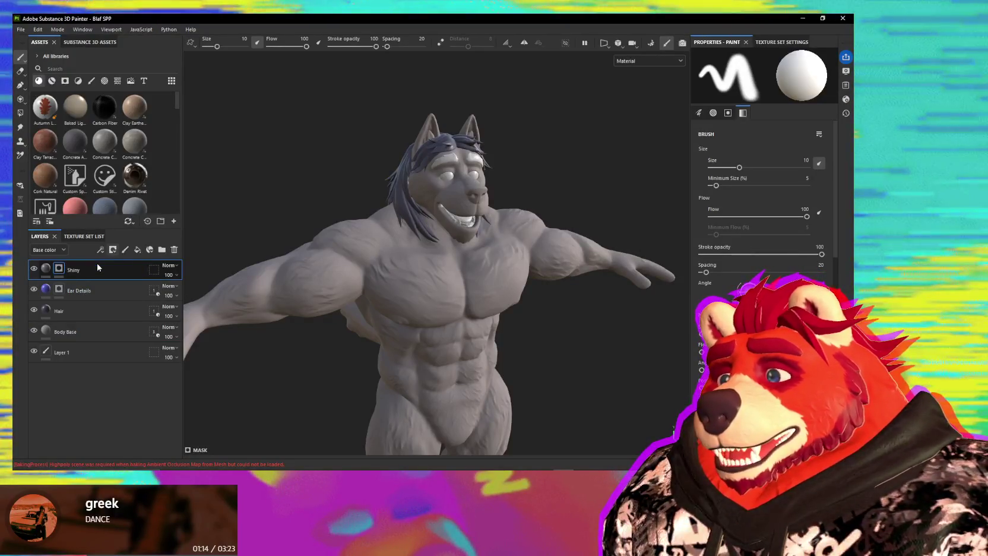
scroll(481, 145, up, 1)
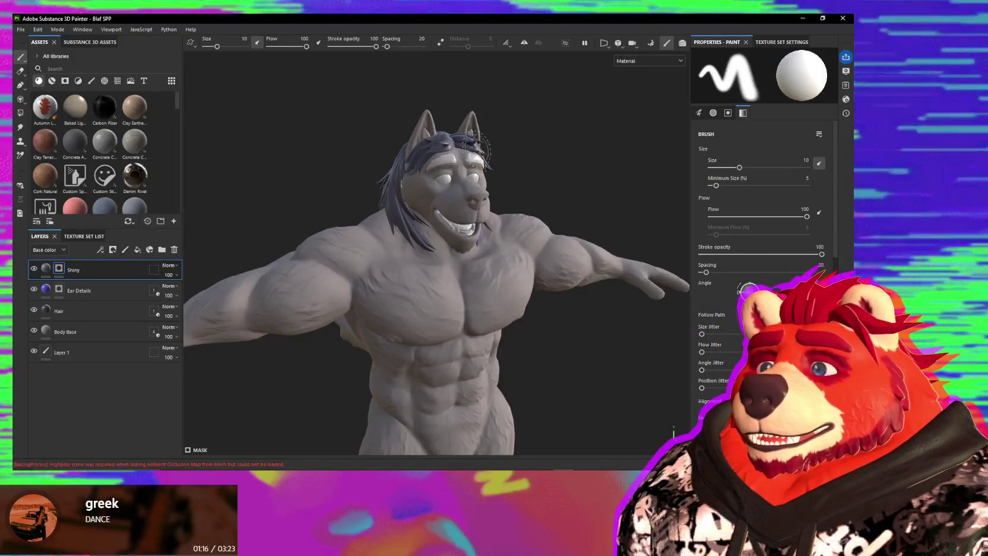
mouse_move(481, 145)
alt+mouse_down()
mouse_move(534, 158)
mouse_move(443, 163)
alt+mouse_up()
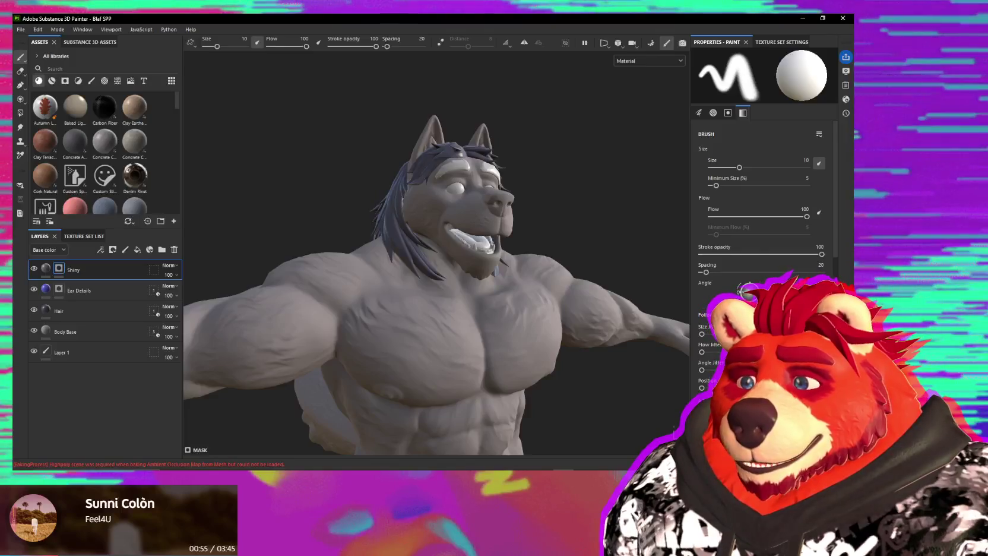
alt+drag(511, 279, 533, 253)
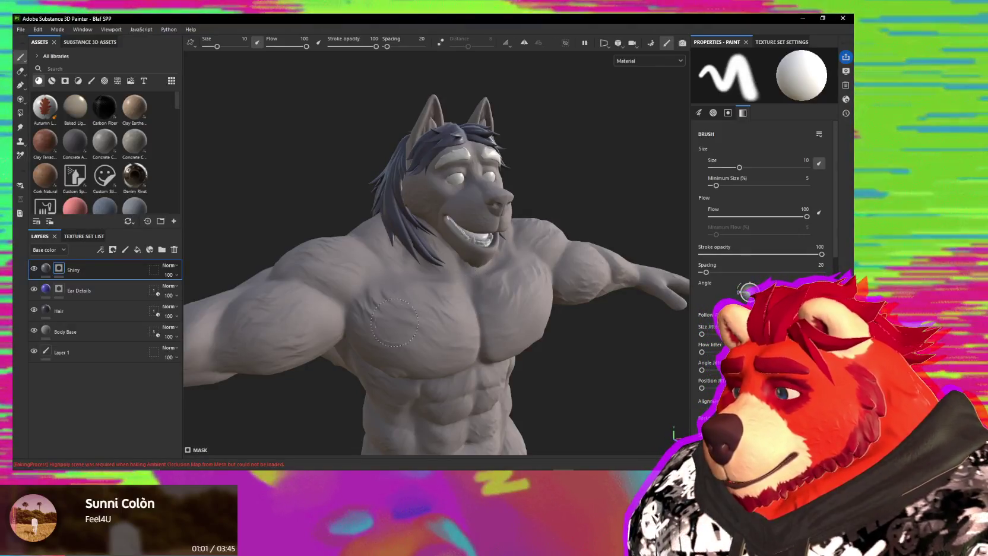
mouse_move(401, 320)
alt+mouse_down()
mouse_move(586, 318)
mouse_move(580, 342)
mouse_move(351, 311)
alt+mouse_up()
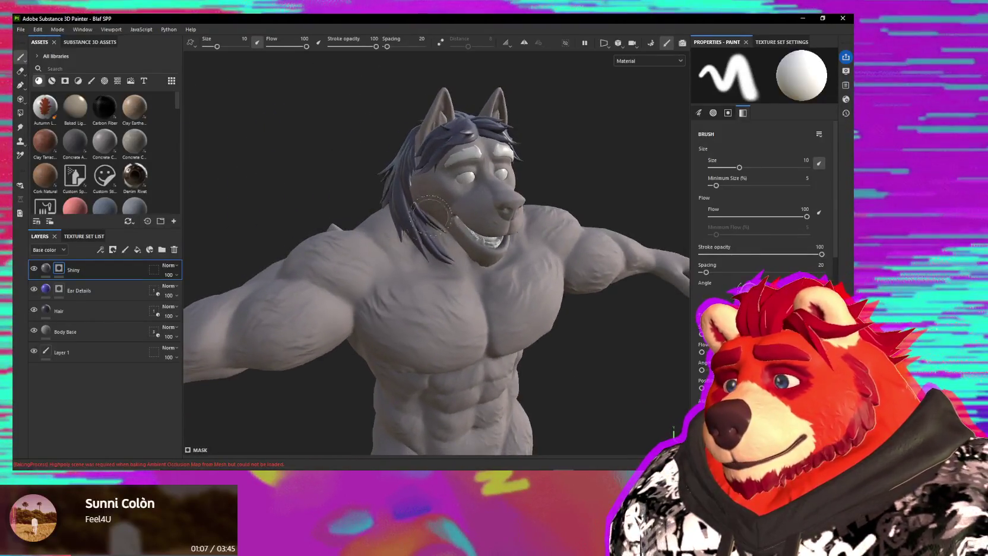
alt+drag(373, 249, 503, 265)
scroll(504, 265, up, 4)
scroll(504, 265, down, 2)
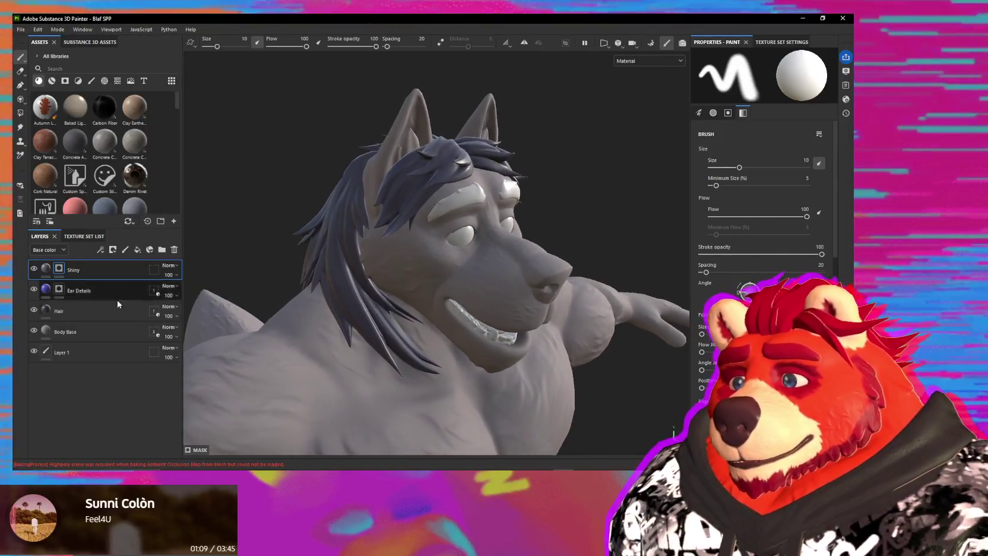
click(107, 312)
Duplicate the Hair layer and name the copy 'Eyebrows'.
click(113, 336)
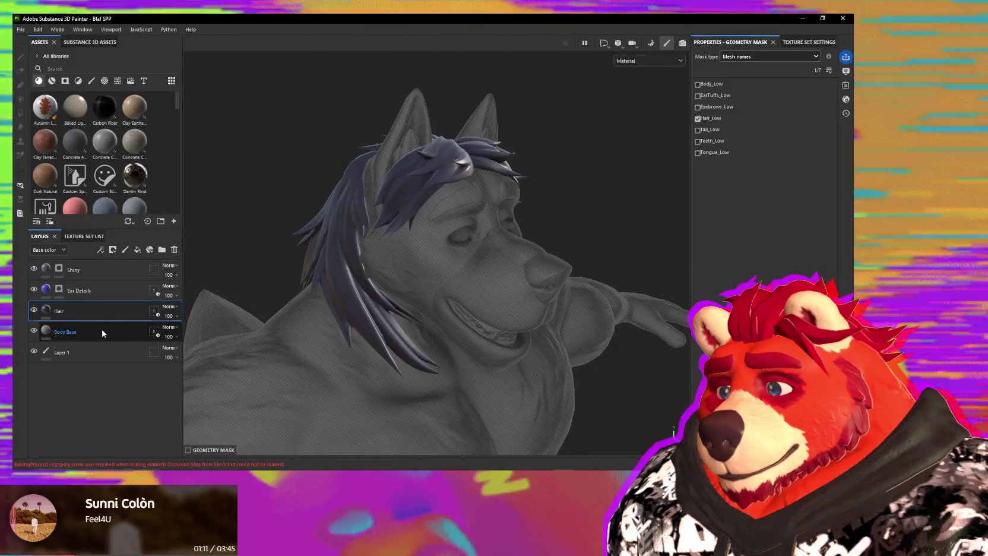
click(83, 311)
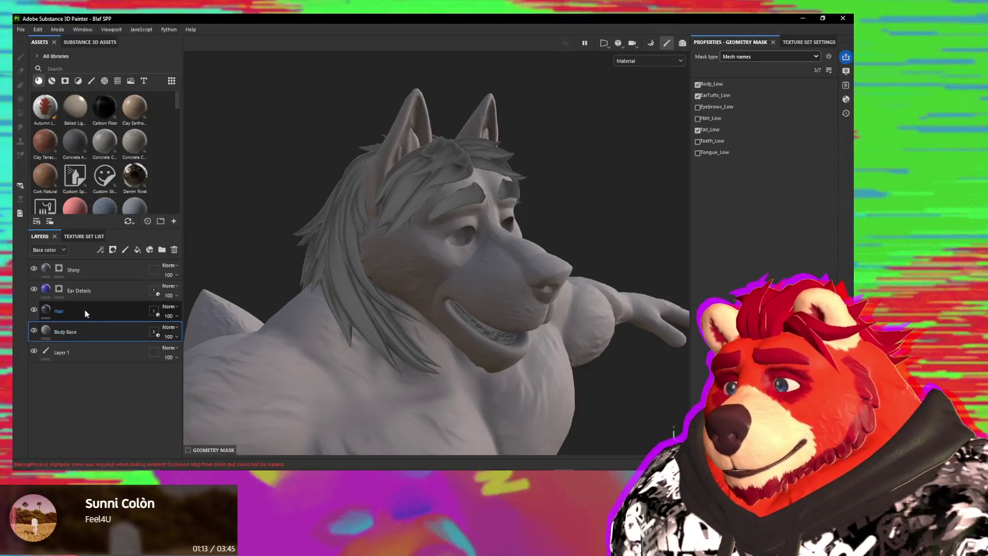
right_click(97, 310)
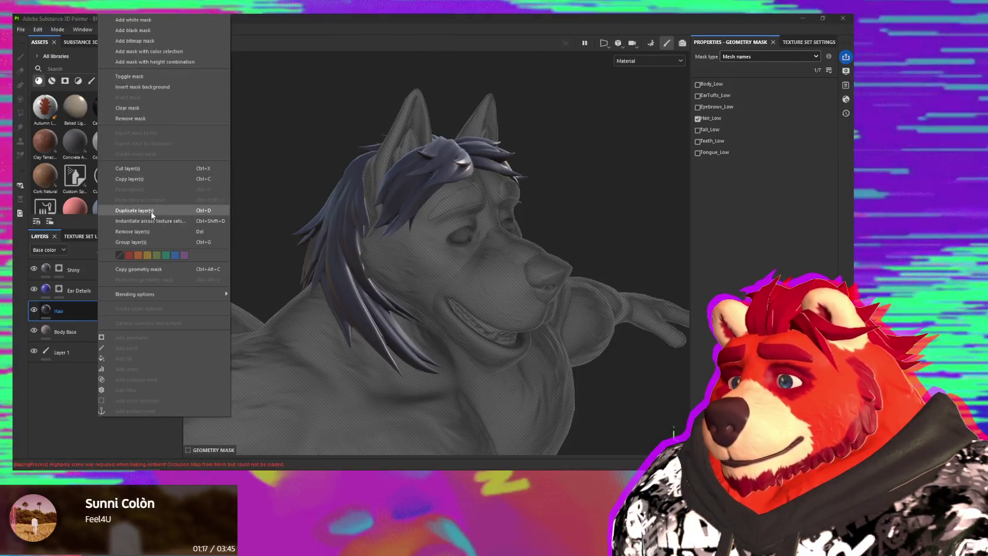
click(150, 211)
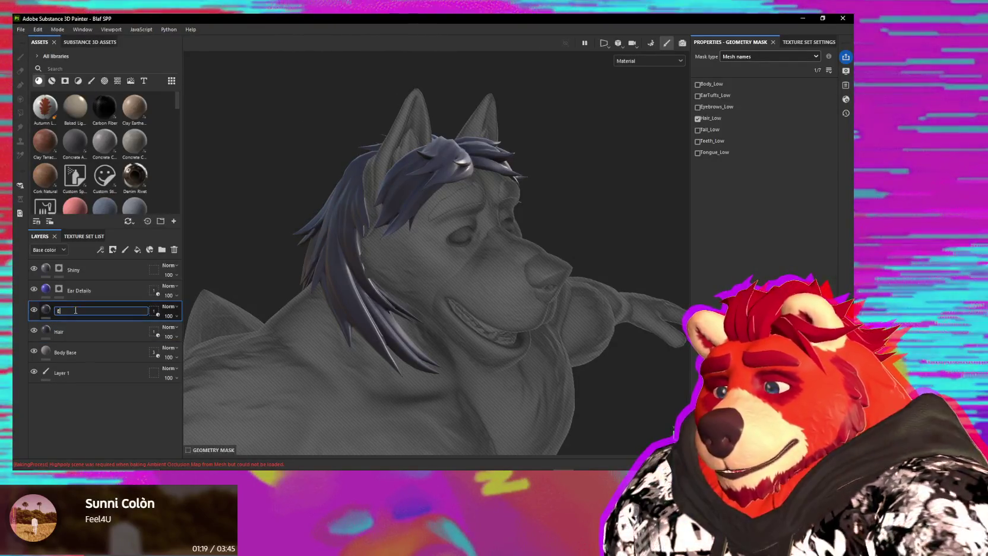
text(Eyebrows)
key(Return)
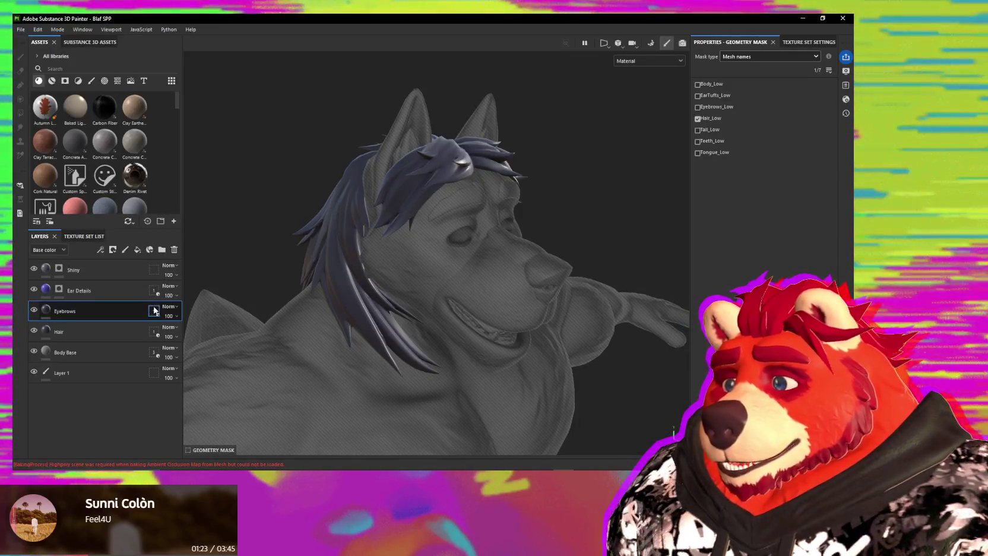
Mask the Eyebrows layer to Eyebrows_Low only, dropping Hair_Low, and frame the whole wolf.
click(698, 119)
click(697, 107)
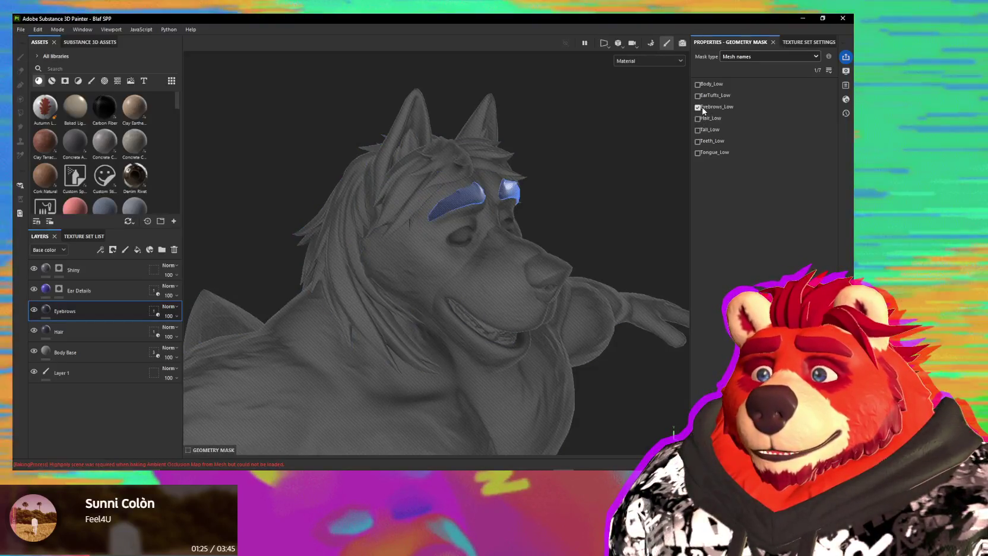
alt+drag(548, 229, 578, 265)
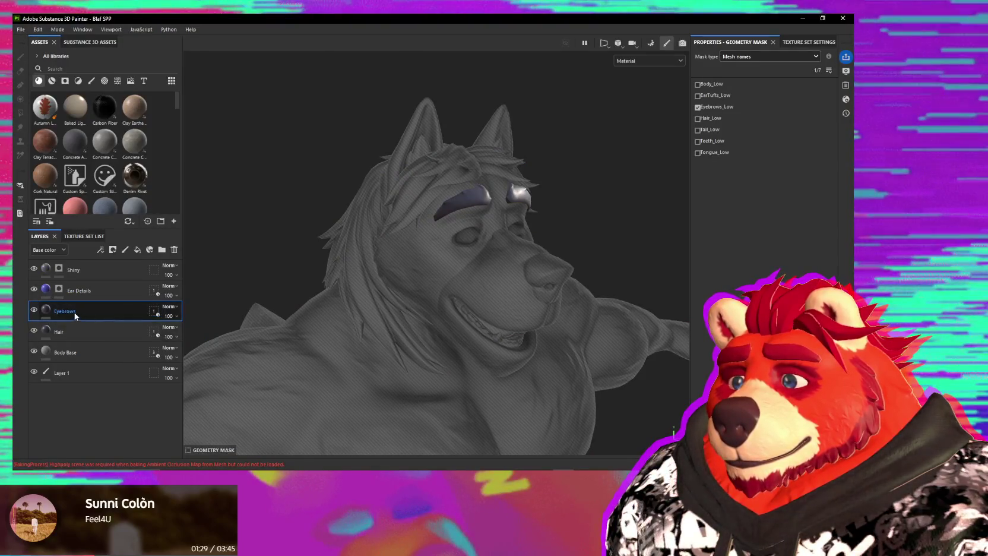
click(47, 314)
mouse_move(606, 342)
alt+mouse_down()
mouse_move(452, 316)
mouse_move(449, 329)
alt+mouse_up()
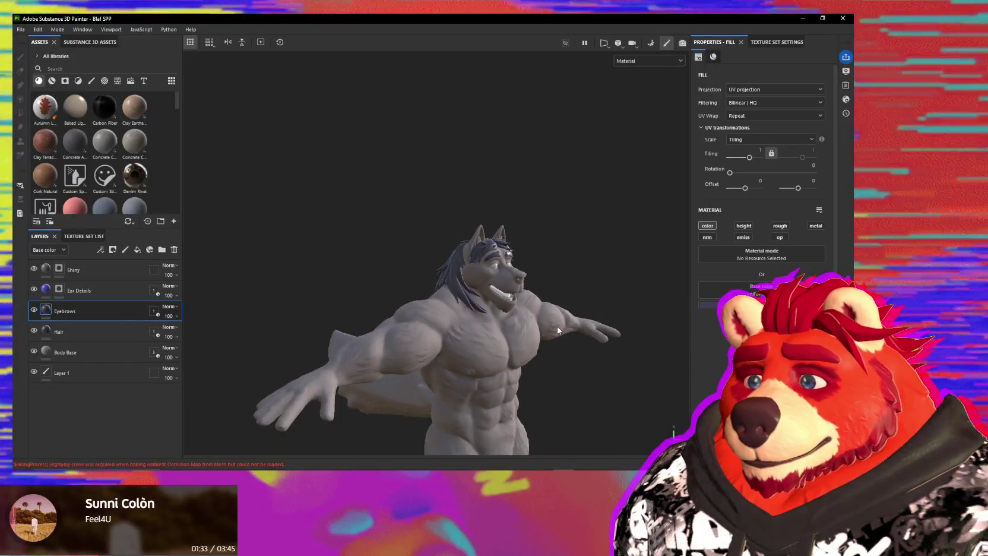
Orbit and zoom around the wolf's head, then select the Shiny mask facing the muzzle.
scroll(479, 295, up, 2)
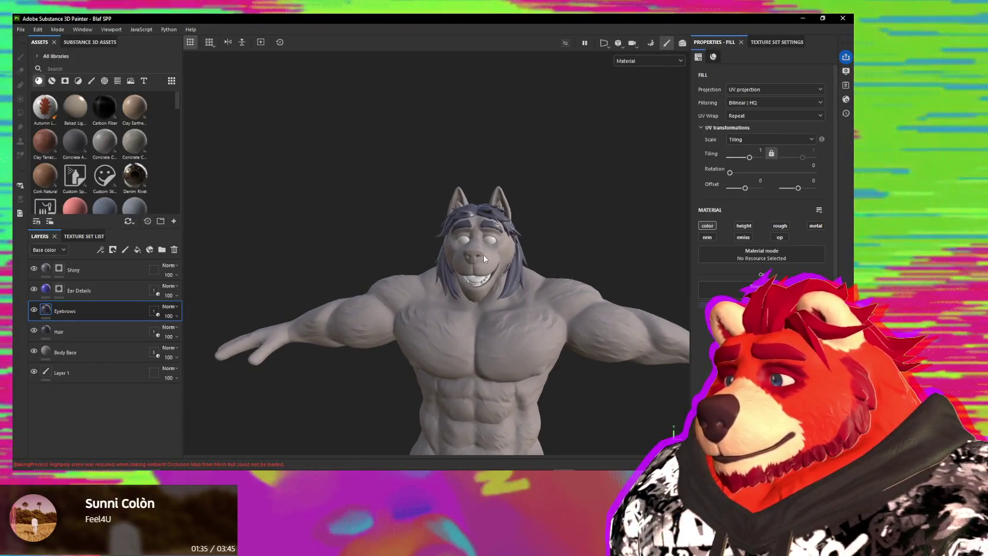
scroll(483, 253, up, 4)
alt+drag(489, 269, 494, 292)
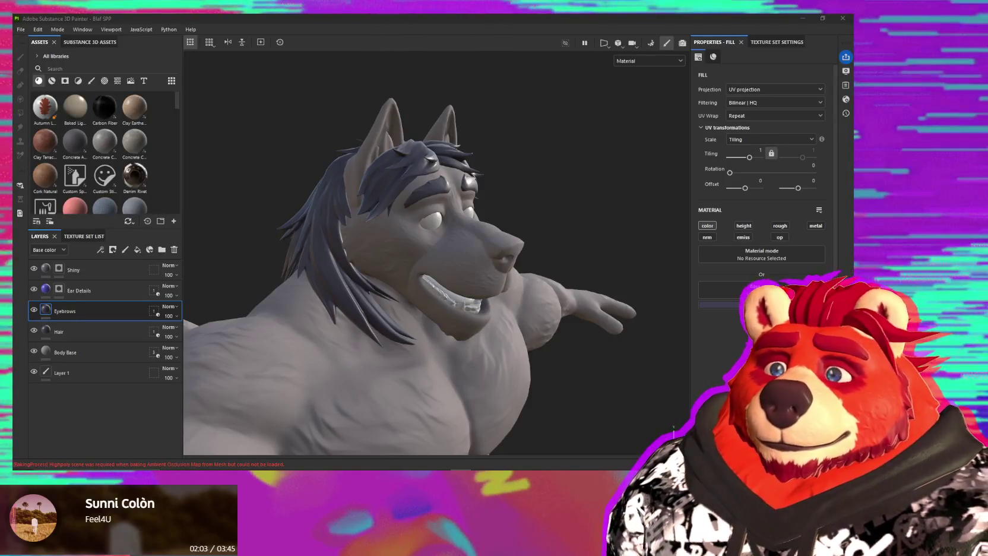
scroll(572, 203, down, 2)
mouse_move(572, 203)
alt+mouse_down()
mouse_move(399, 230)
mouse_move(557, 265)
mouse_move(401, 309)
alt+mouse_up()
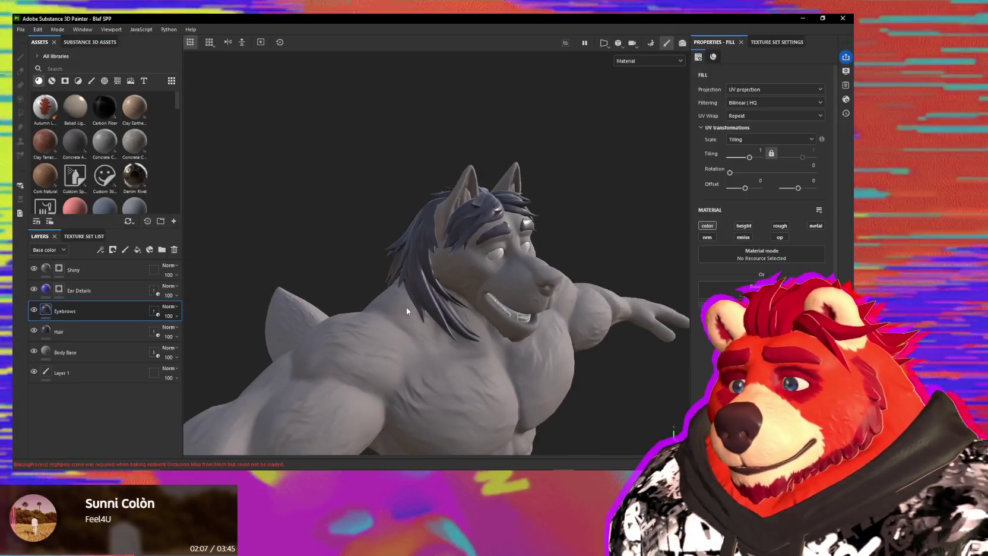
scroll(514, 314, up, 1)
alt+drag(514, 314, 303, 304)
click(59, 268)
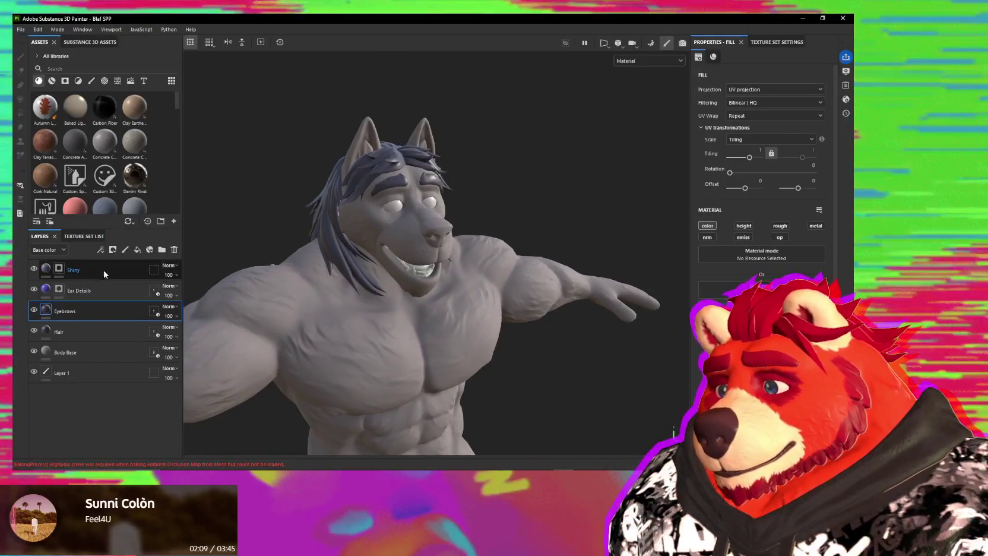
mouse_move(470, 256)
alt+mouse_down()
mouse_move(505, 287)
mouse_move(467, 243)
alt+mouse_up()
scroll(505, 287, up, 2)
scroll(506, 286, up, 1)
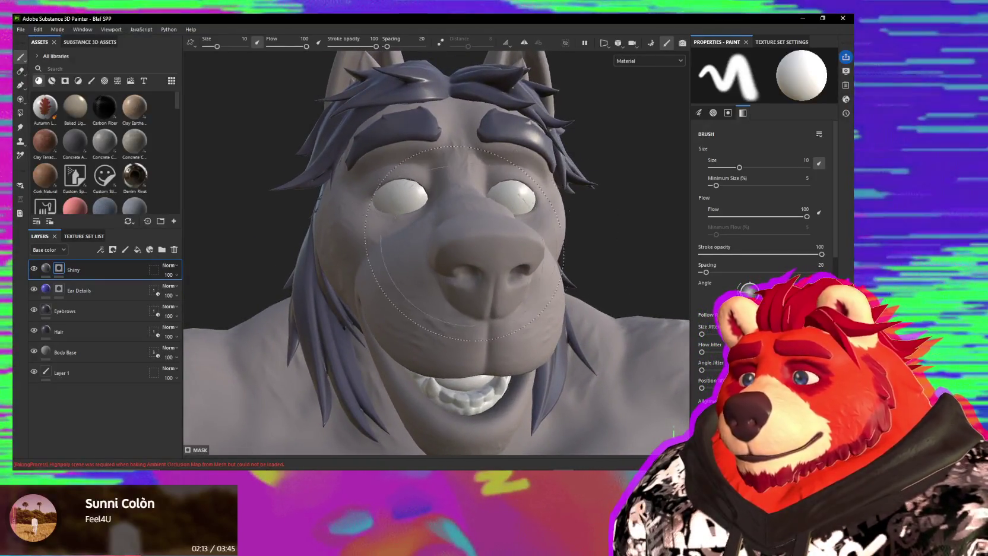
Shrink the brush to 1.86, paint shine on the nose, and enable roughness on the Shiny fill.
ctrl+right_drag(480, 247, 472, 254)
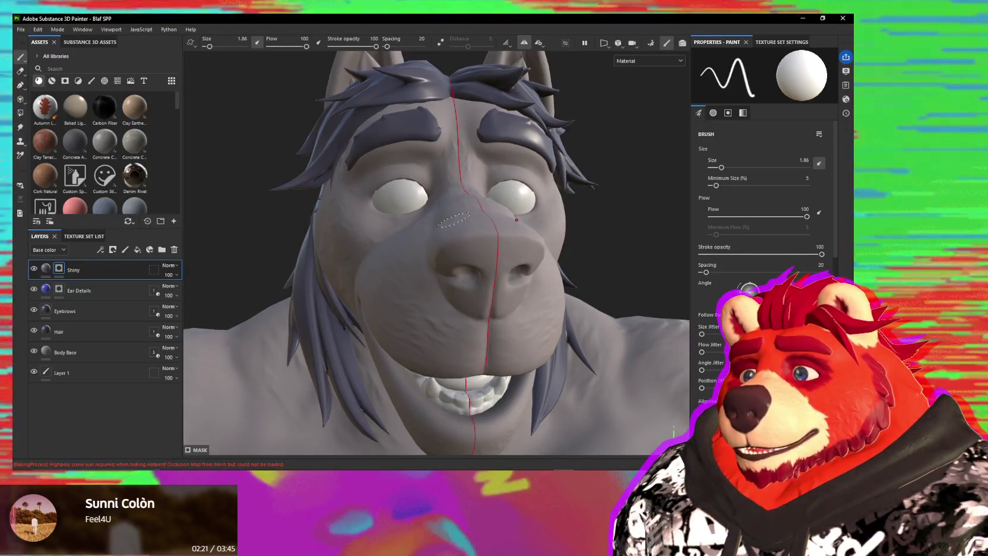
mouse_move(468, 242)
mouse_down()
mouse_move(452, 254)
mouse_move(465, 244)
mouse_up()
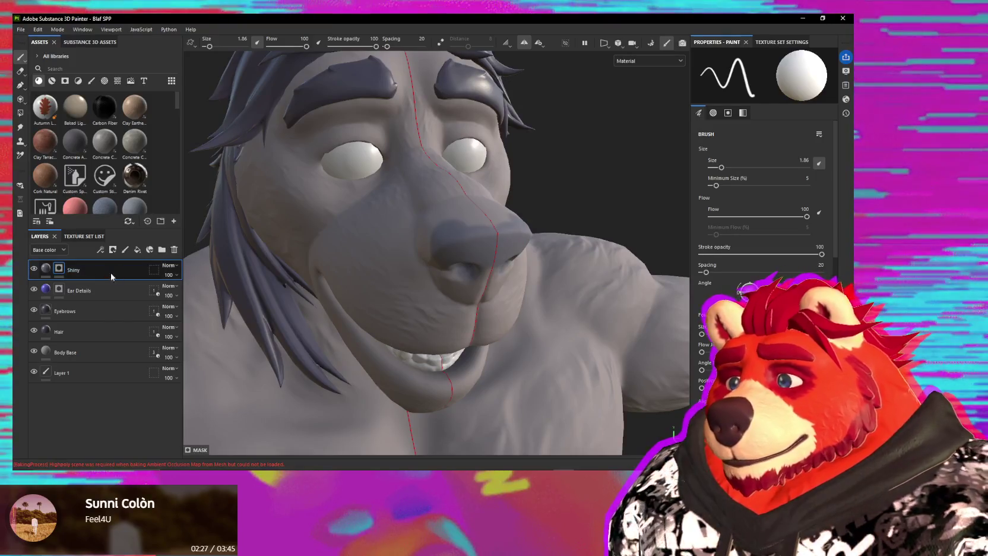
click(46, 269)
click(779, 225)
mouse_move(578, 280)
alt+mouse_down()
mouse_move(545, 232)
mouse_move(593, 227)
mouse_move(536, 249)
mouse_move(337, 273)
mouse_move(482, 225)
mouse_move(430, 240)
alt+mouse_up()
click(59, 268)
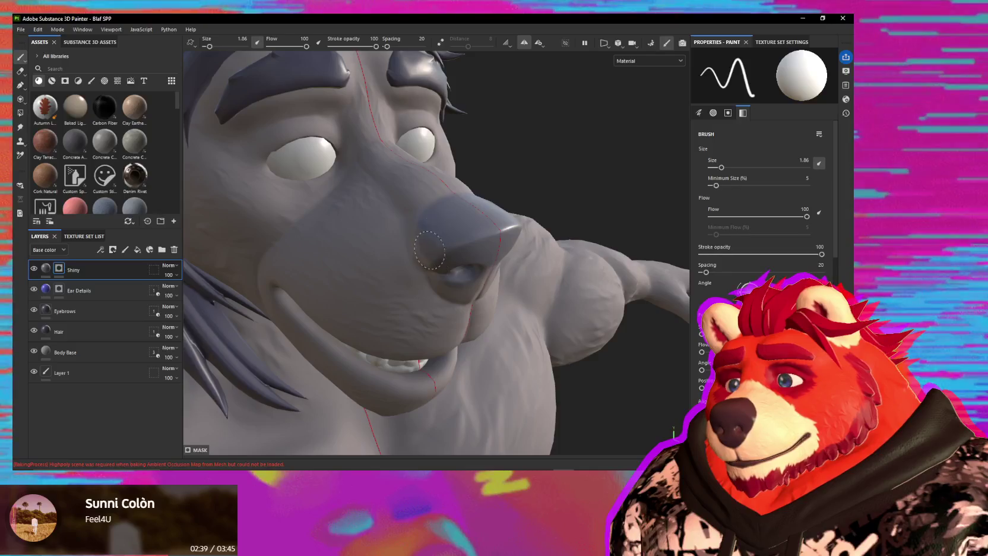
alt+drag(432, 225, 438, 202)
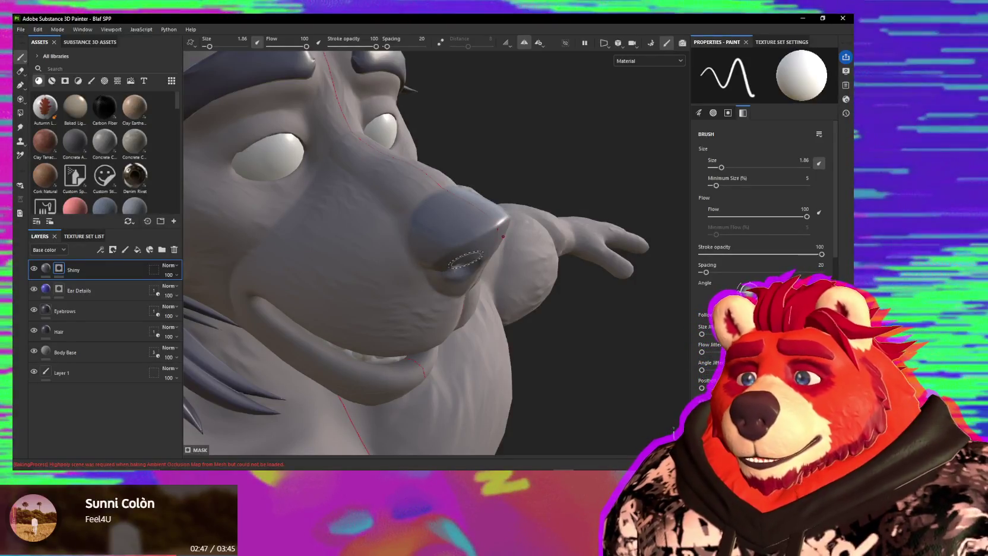
mouse_move(466, 260)
alt+mouse_down()
mouse_move(472, 238)
mouse_move(411, 225)
alt+mouse_up()
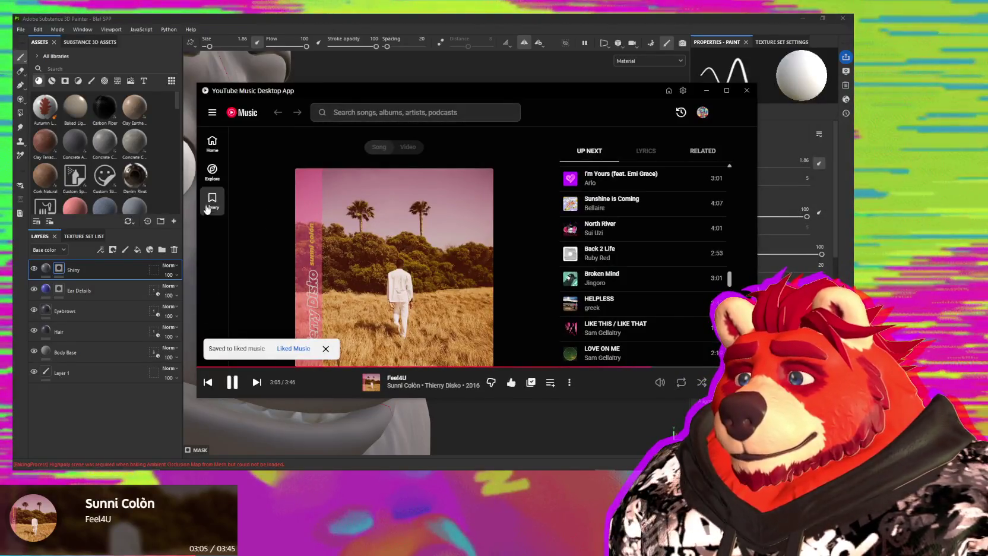
Copy the share link of the 'bear beats for da spring heat' playlist from the Library.
click(212, 144)
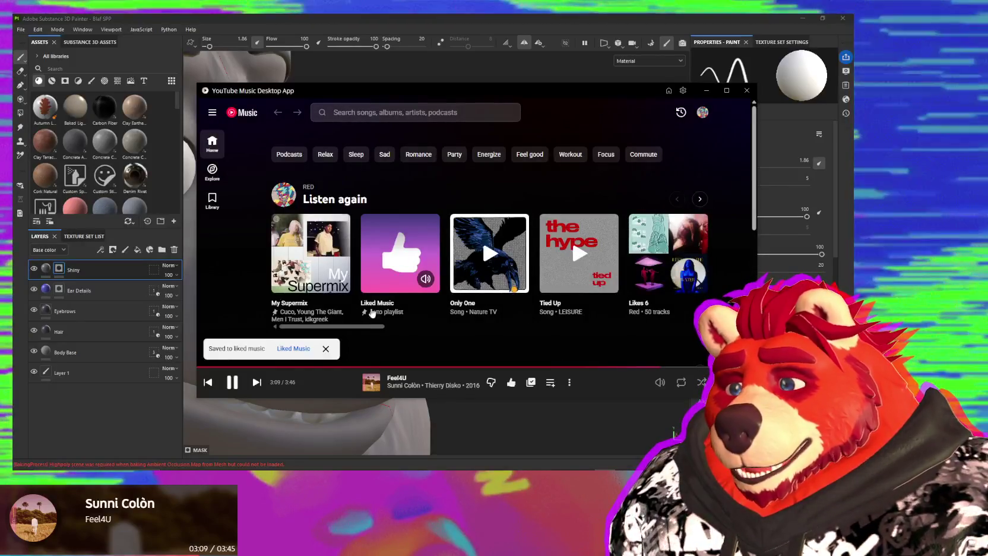
click(211, 202)
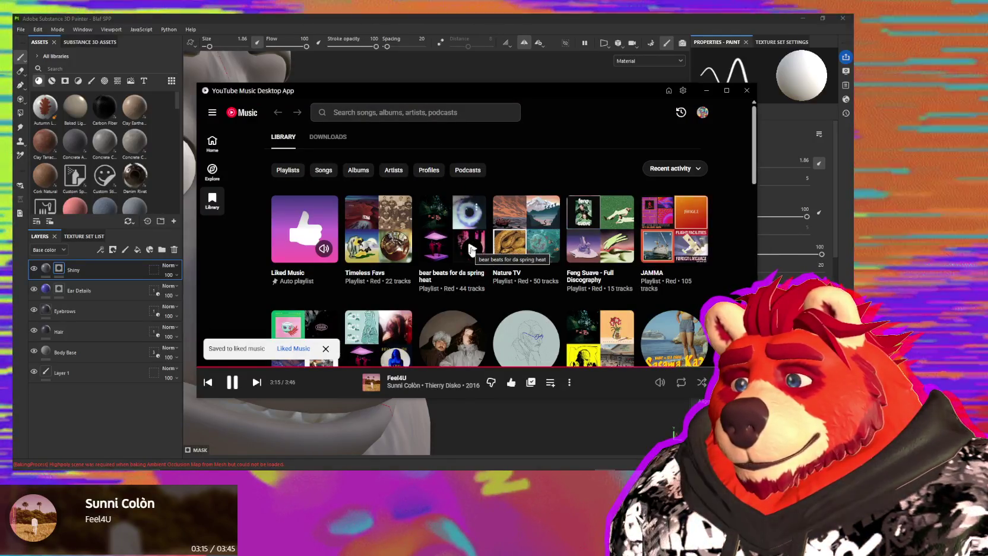
click(477, 208)
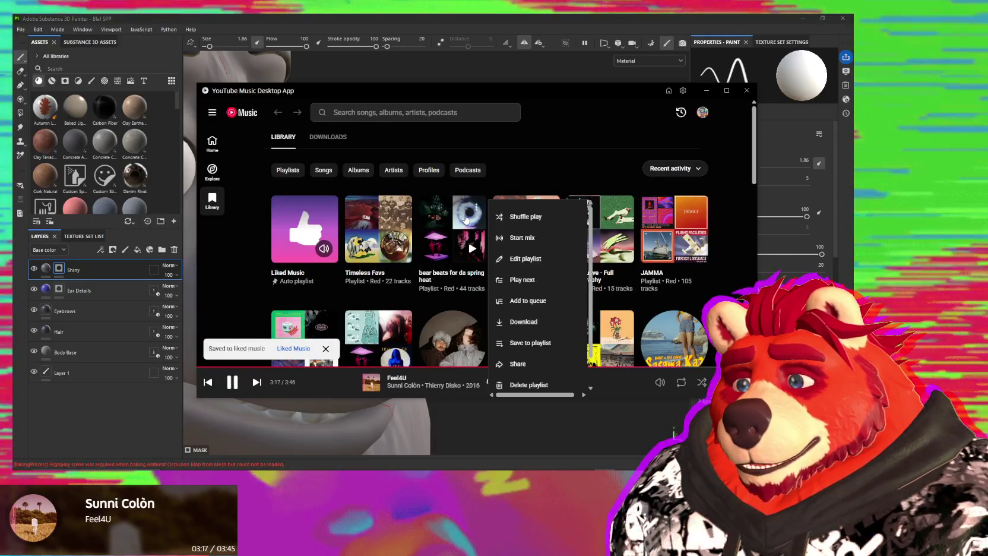
scroll(537, 285, down, 1)
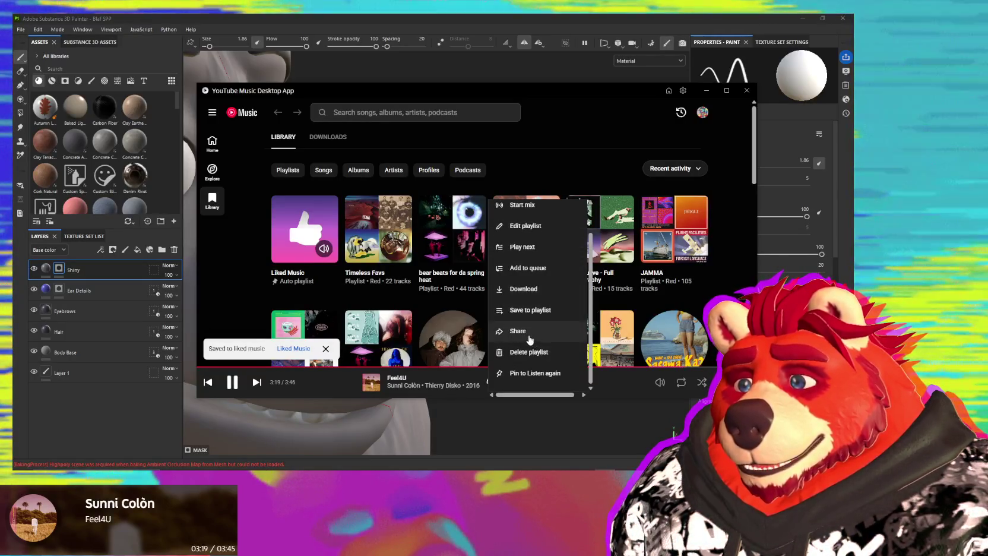
click(518, 330)
click(562, 272)
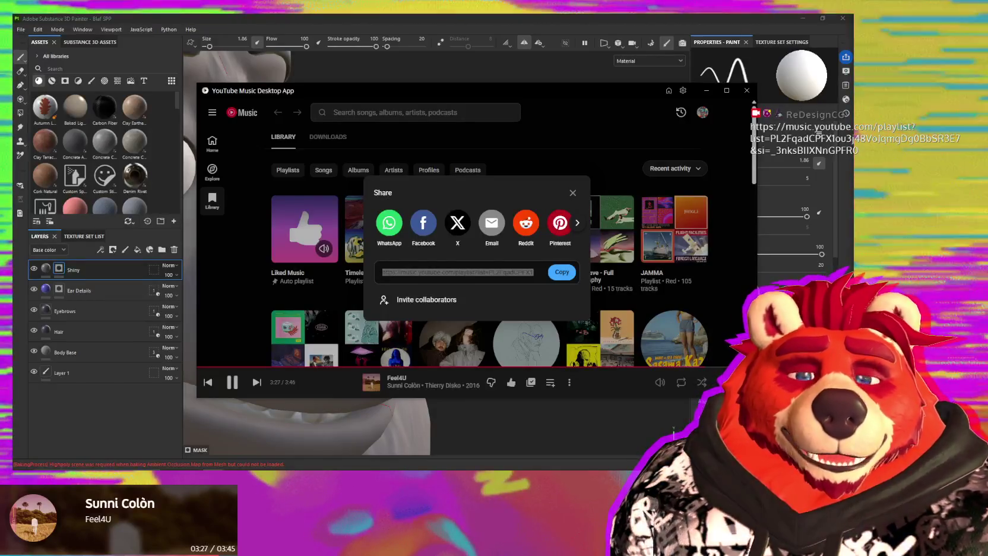
click(571, 193)
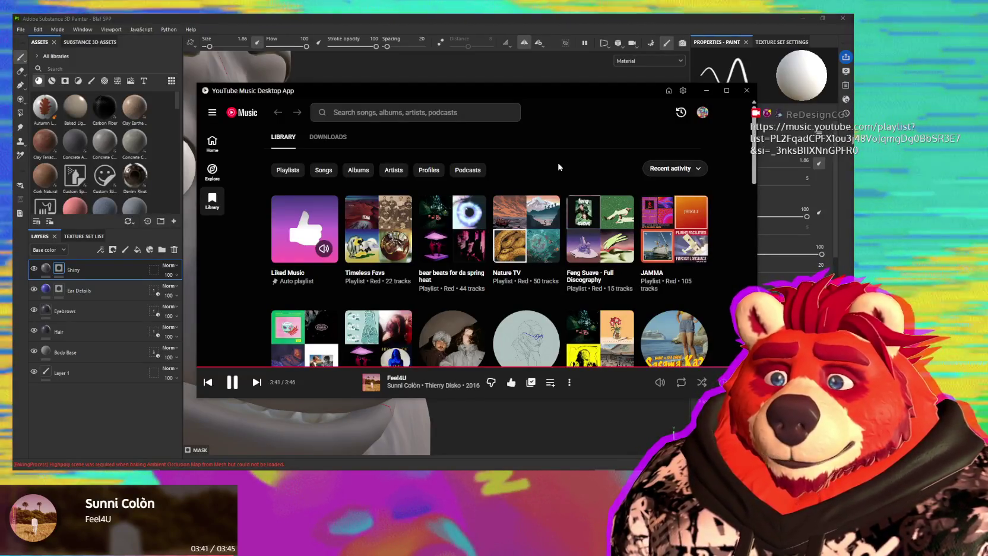
mouse_move(378, 229)
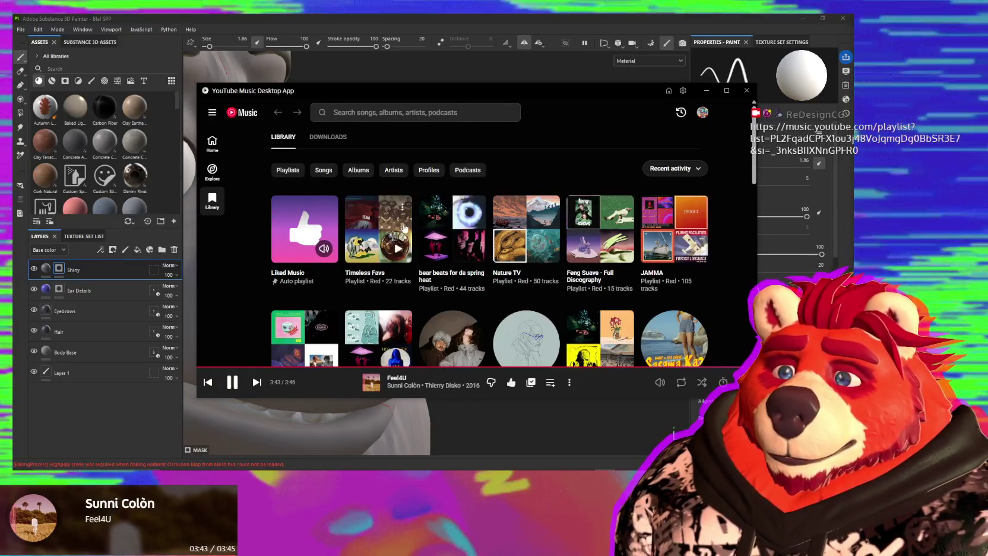
Shuffle-play the JAMMA playlist and bring Substance Painter back to the front.
scroll(700, 273, down, 2)
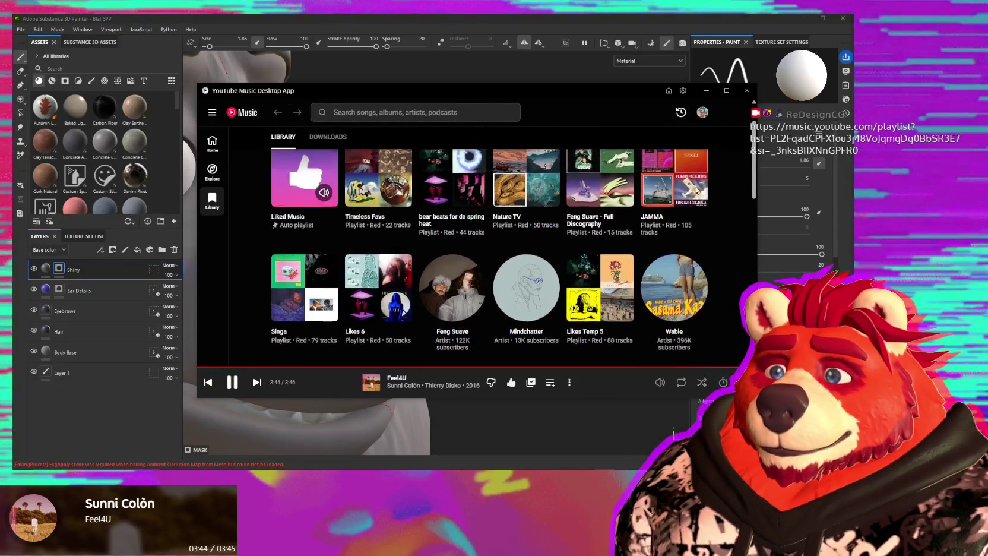
right_click(679, 179)
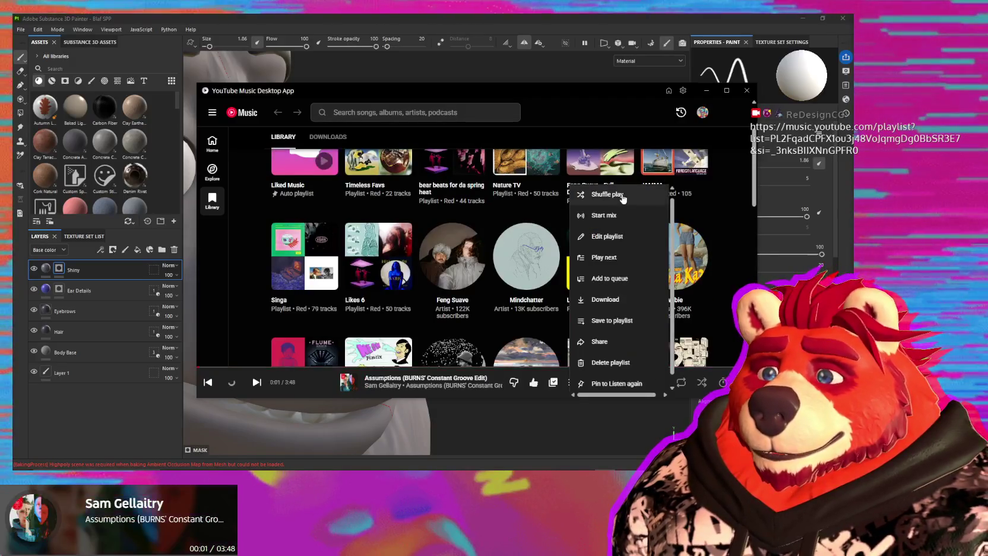
click(617, 195)
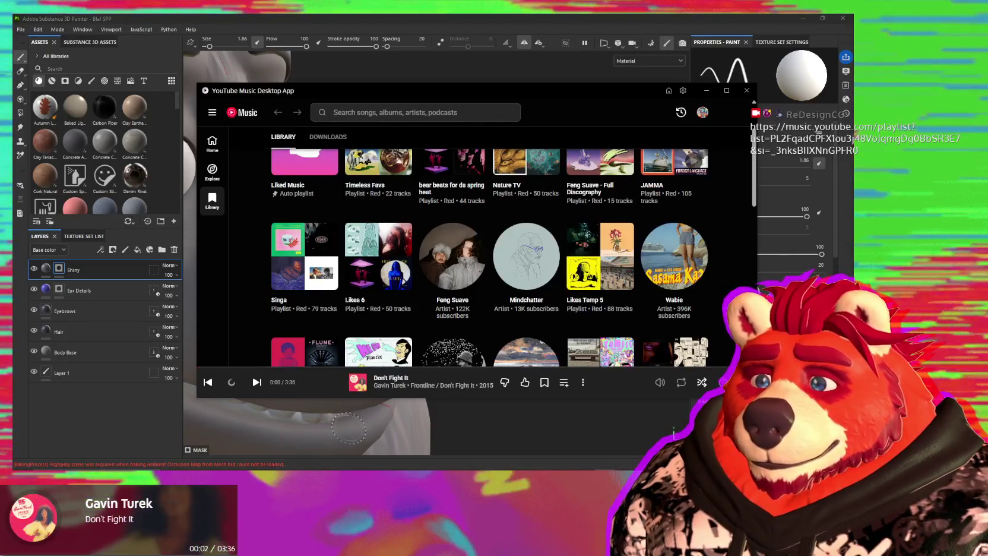
click(462, 280)
Halve the brush to 0.93 and orbit around the nose while touching up the Shiny mask.
mouse_move(416, 279)
alt+mouse_down()
mouse_move(462, 280)
mouse_move(436, 338)
mouse_move(454, 336)
alt+mouse_up()
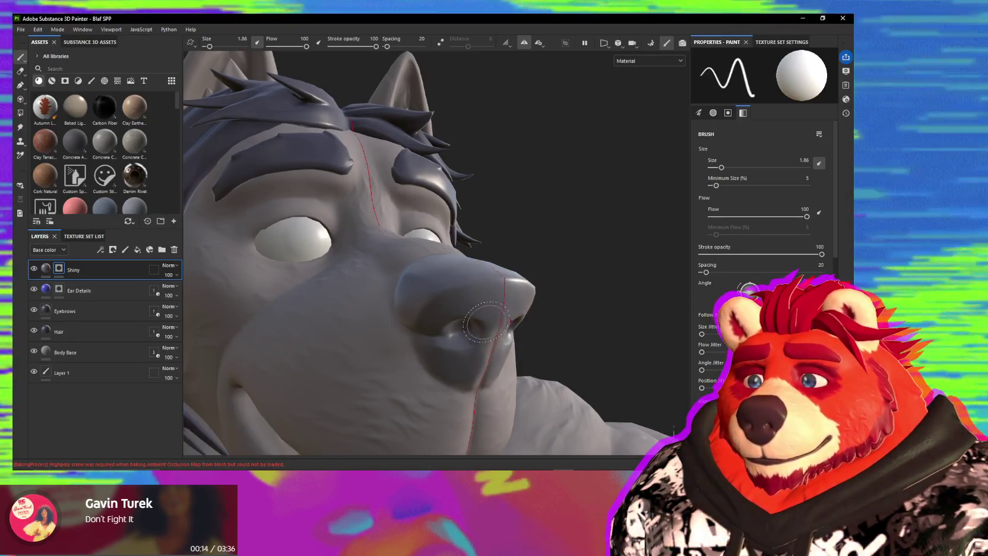
mouse_move(486, 322)
alt+mouse_down()
mouse_move(472, 324)
mouse_move(433, 279)
alt+mouse_up()
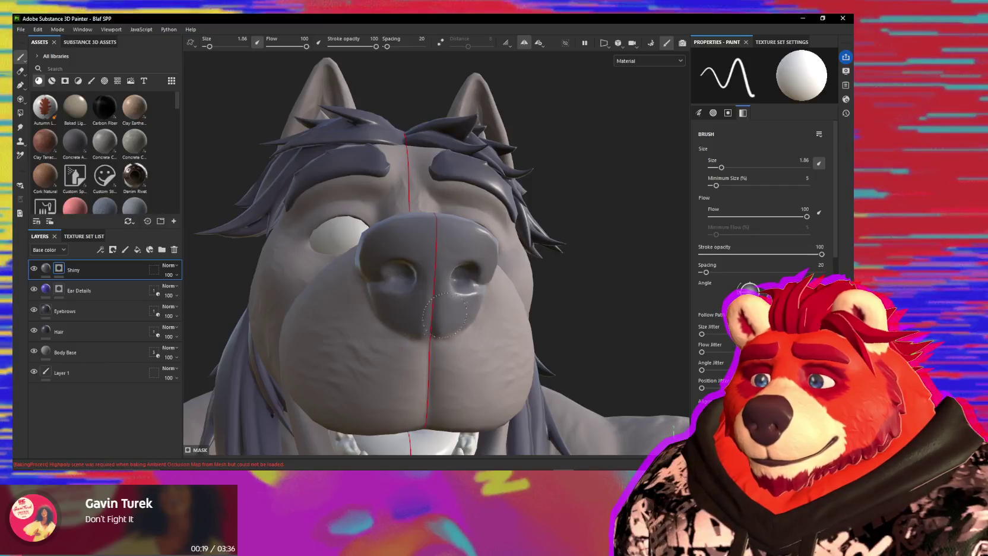
alt+drag(420, 318, 421, 308)
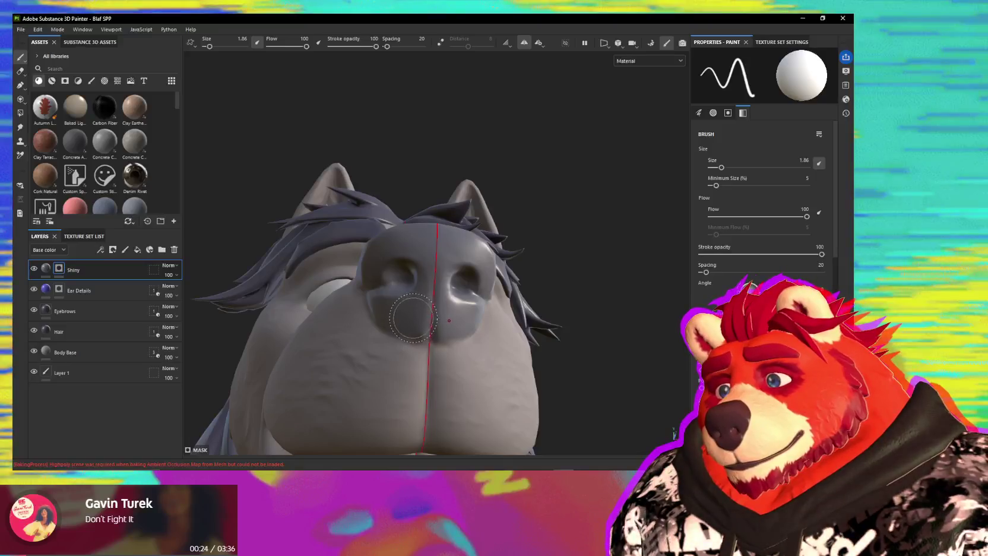
key(bracketleft)
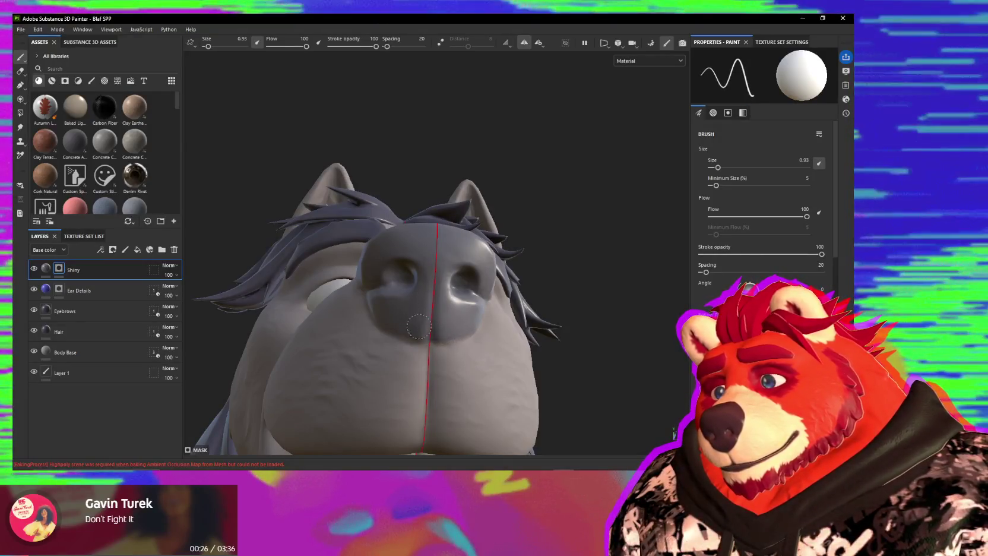
alt+drag(382, 299, 400, 312)
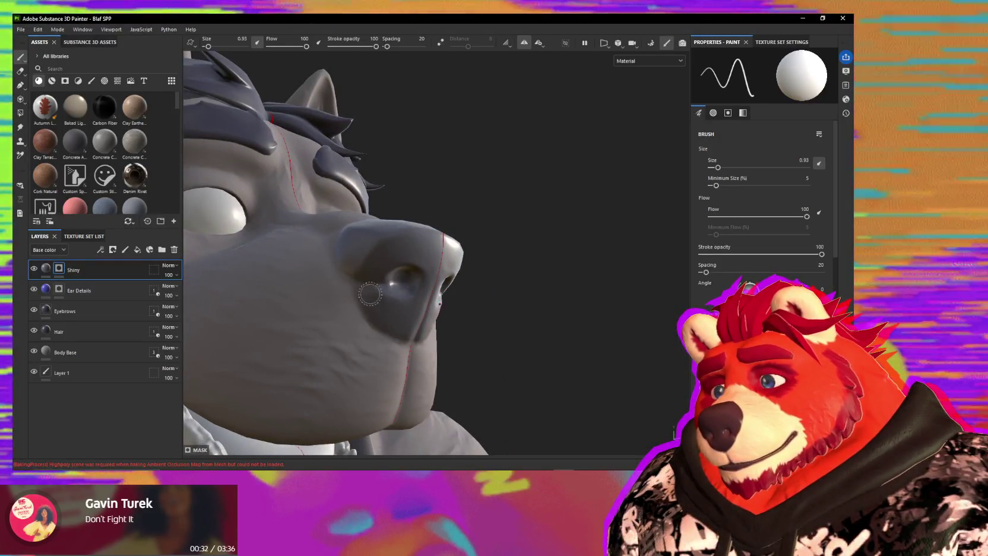
alt+drag(394, 300, 359, 250)
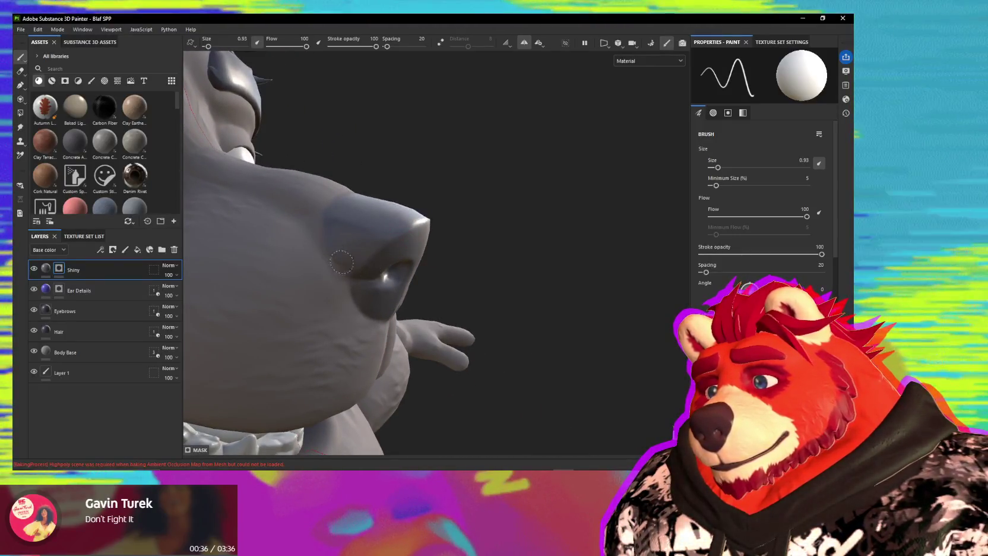
mouse_move(332, 248)
alt+mouse_down()
mouse_move(375, 250)
mouse_move(378, 233)
alt+mouse_up()
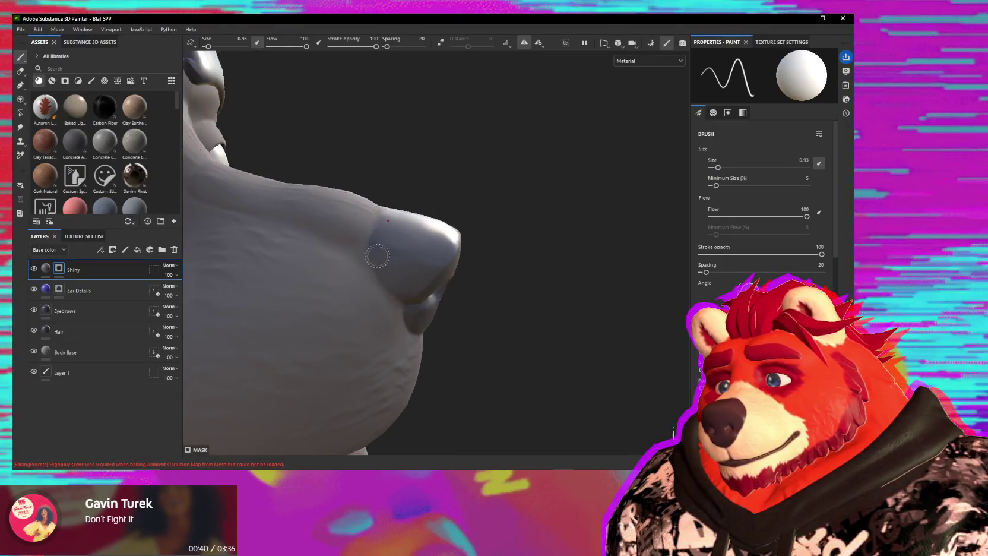
mouse_move(408, 277)
alt+mouse_down()
mouse_move(379, 261)
mouse_move(397, 269)
mouse_move(378, 213)
alt+mouse_up()
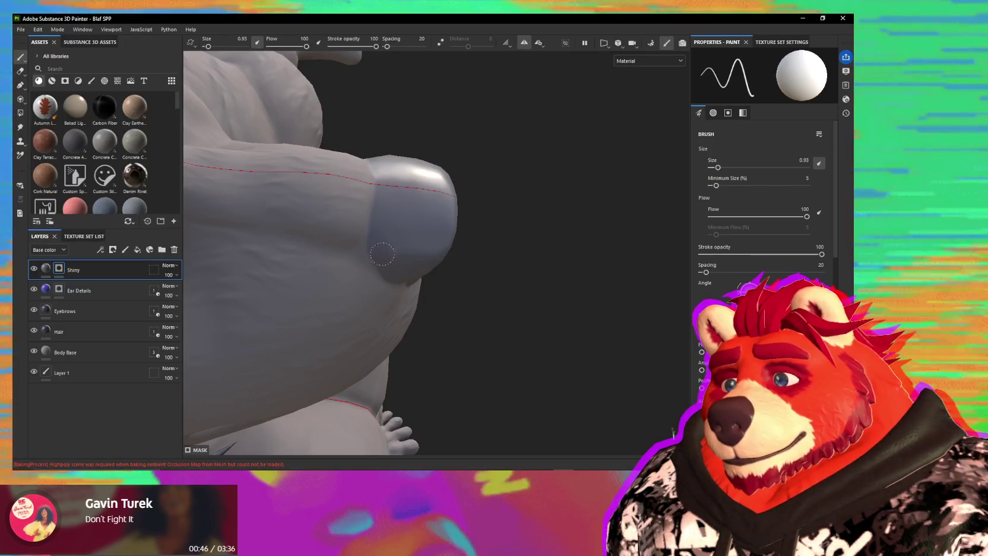
mouse_move(383, 257)
alt+mouse_down()
mouse_move(390, 198)
mouse_move(375, 190)
mouse_move(383, 217)
mouse_move(353, 309)
mouse_move(405, 178)
alt+mouse_up()
Enlarge the Shiny brush to 3.88 and paint a glossy stroke over the nipple.
alt+right_drag(406, 178, 390, 280)
mouse_move(390, 280)
alt+middle_down()
mouse_move(439, 99)
mouse_move(426, 214)
mouse_move(353, 255)
alt+middle_up()
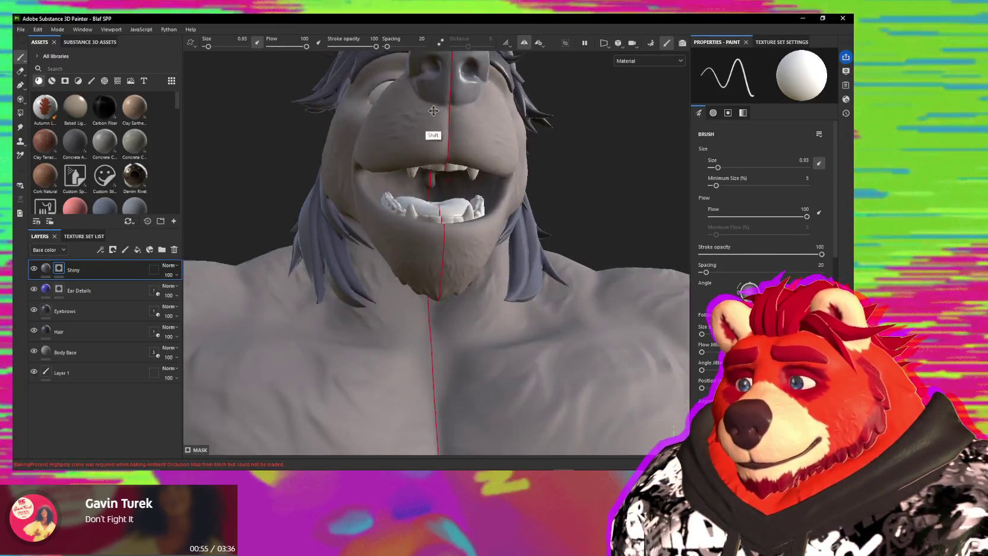
mouse_move(353, 255)
alt+mouse_down()
mouse_move(523, 216)
mouse_move(441, 233)
mouse_move(416, 249)
mouse_move(420, 261)
alt+mouse_up()
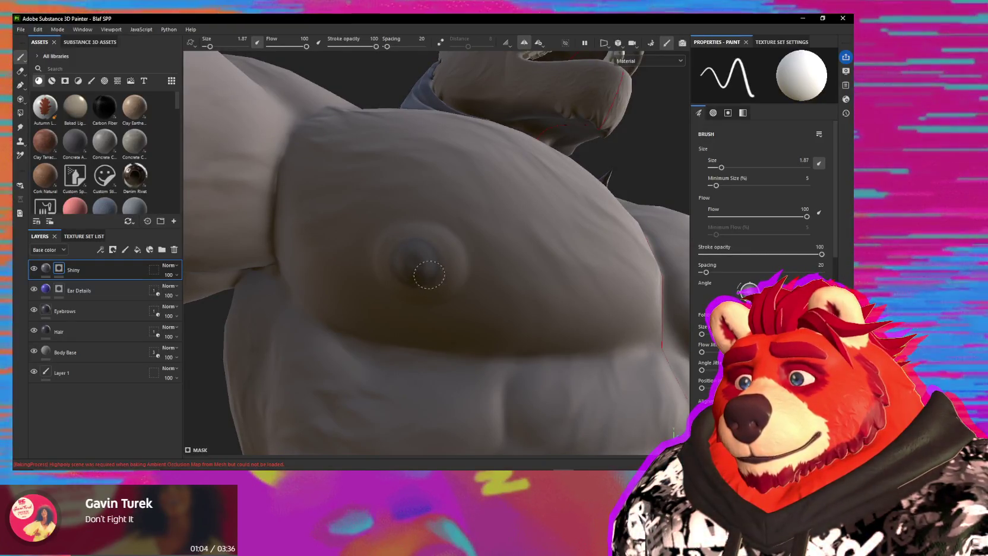
alt+drag(414, 258, 404, 277)
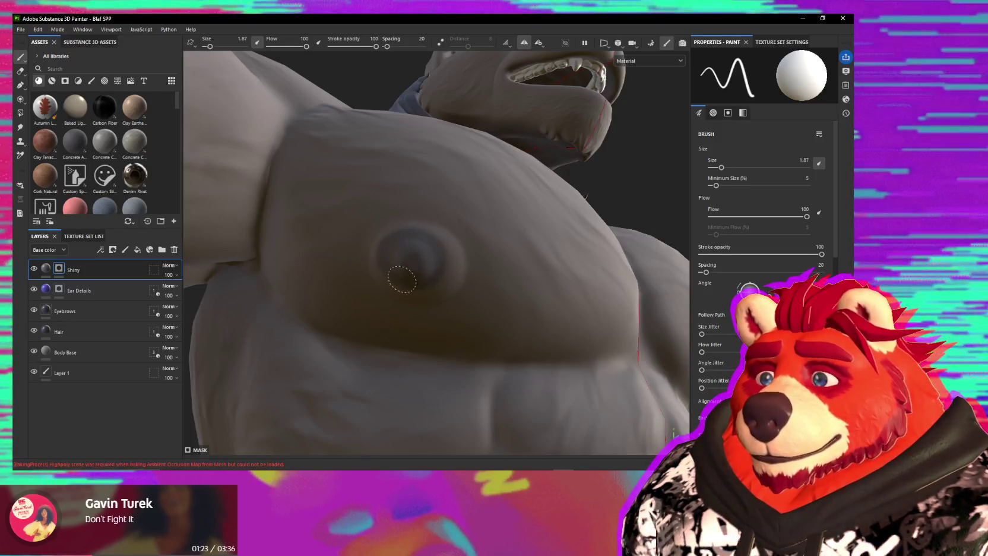
key(bracketright)
key(bracketright)
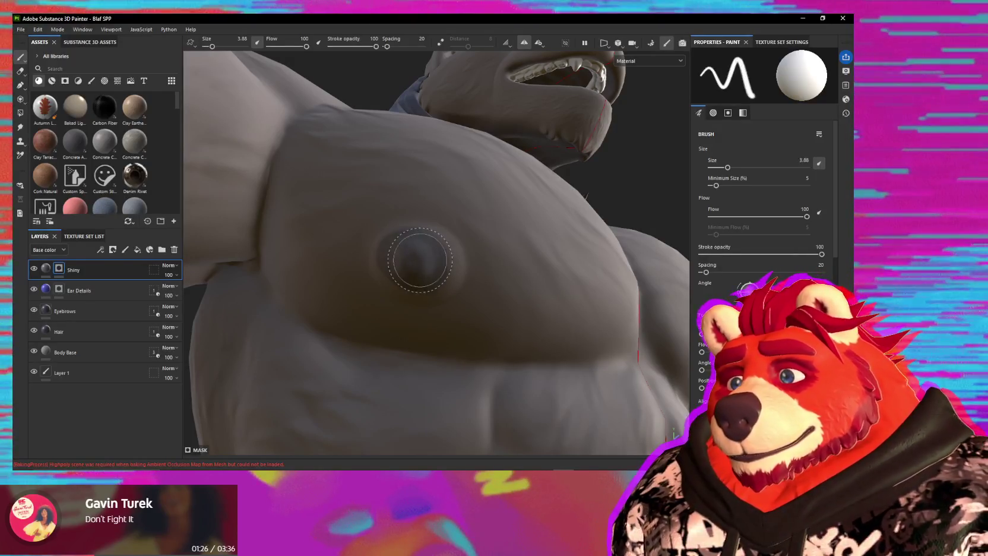
drag(402, 250, 436, 252)
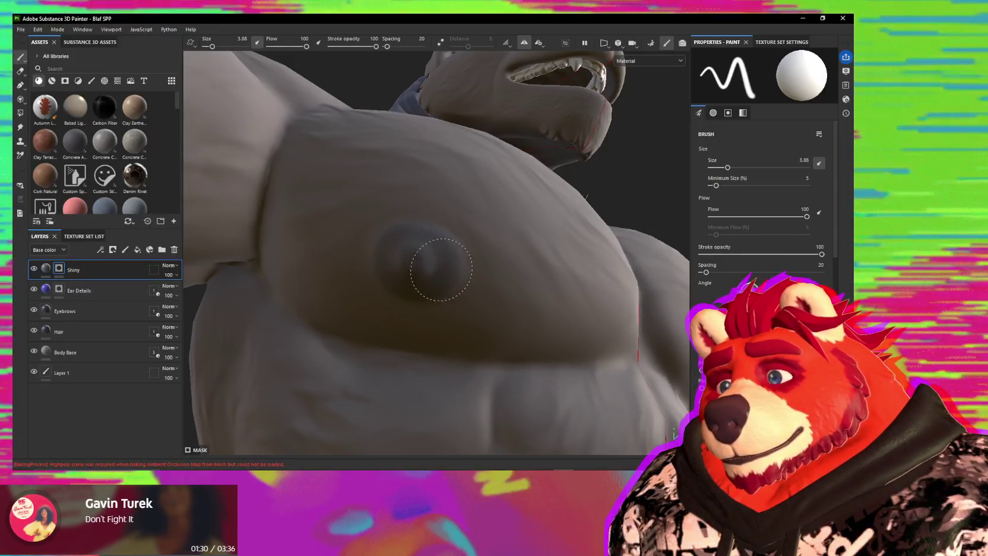
Orbit and zoom around the chest, torso and open jaw to inspect the shine.
alt+drag(439, 260, 428, 228)
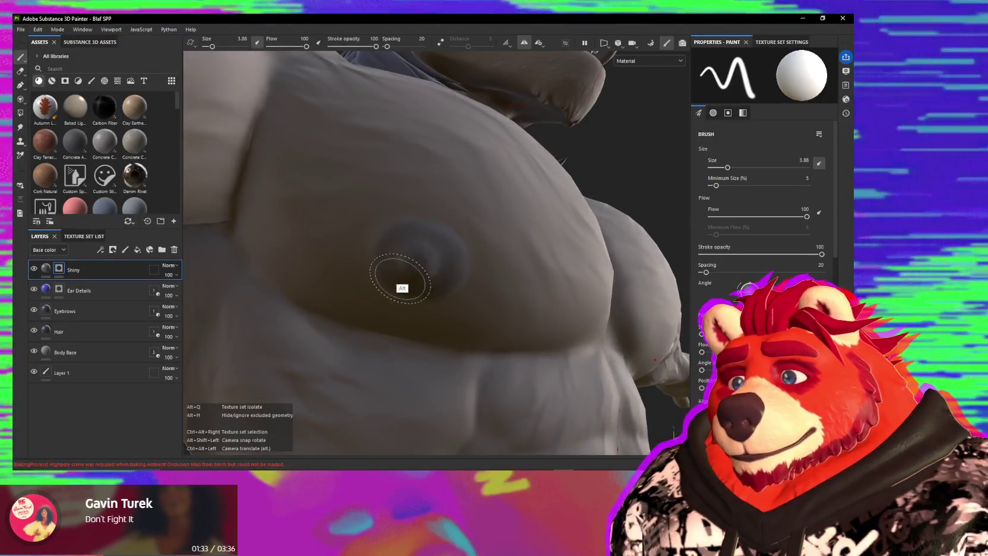
alt+right_drag(414, 270, 437, 187)
mouse_move(436, 187)
alt+mouse_down()
mouse_move(378, 214)
mouse_move(433, 259)
alt+mouse_up()
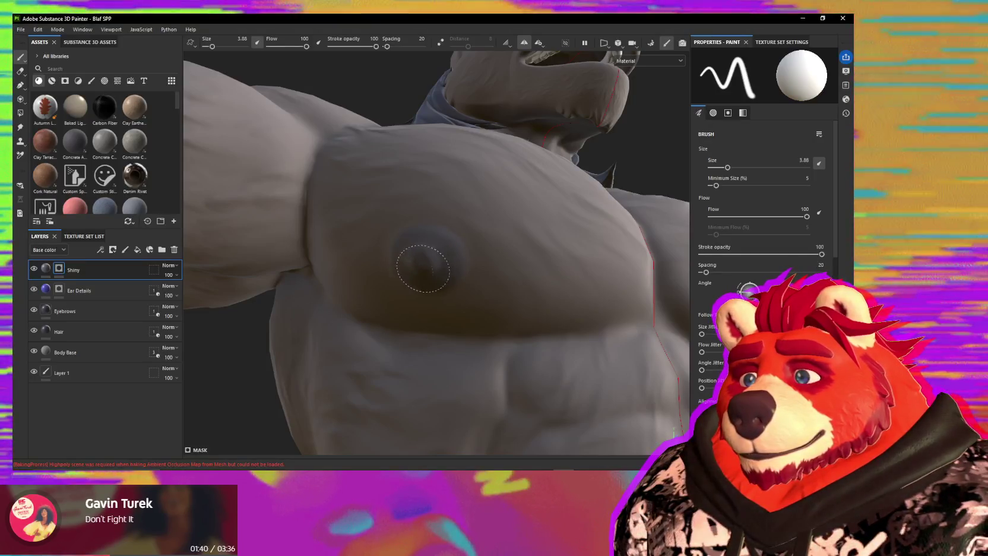
mouse_move(434, 262)
alt+mouse_down()
mouse_move(373, 300)
mouse_move(393, 253)
mouse_move(441, 214)
mouse_move(508, 191)
mouse_move(528, 229)
mouse_move(485, 243)
mouse_move(361, 251)
alt+mouse_up()
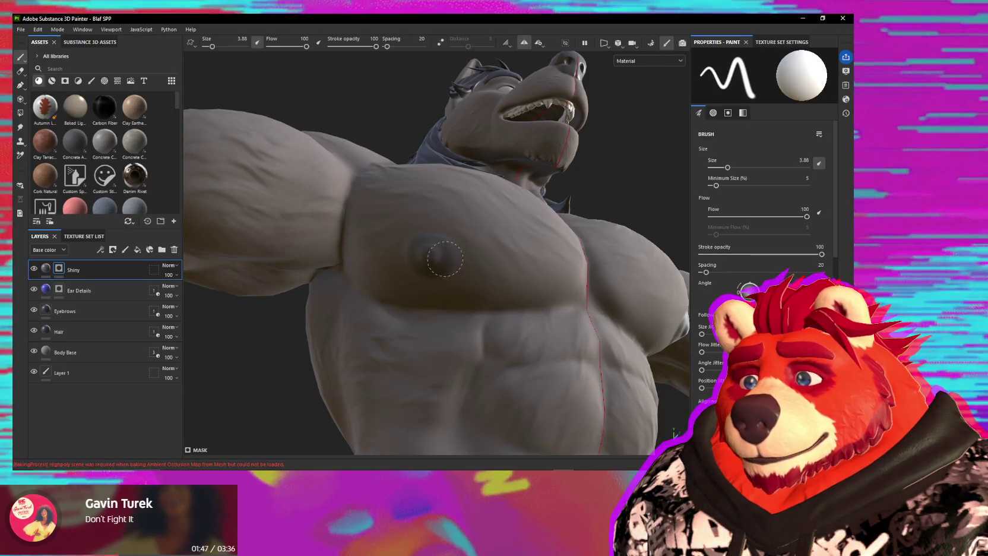
mouse_move(443, 261)
alt+right_down()
mouse_move(450, 338)
mouse_move(450, 276)
mouse_move(482, 159)
mouse_move(468, 197)
alt+right_up()
alt+drag(467, 196, 503, 220)
alt+middle_drag(503, 220, 249, 214)
alt+drag(249, 214, 268, 221)
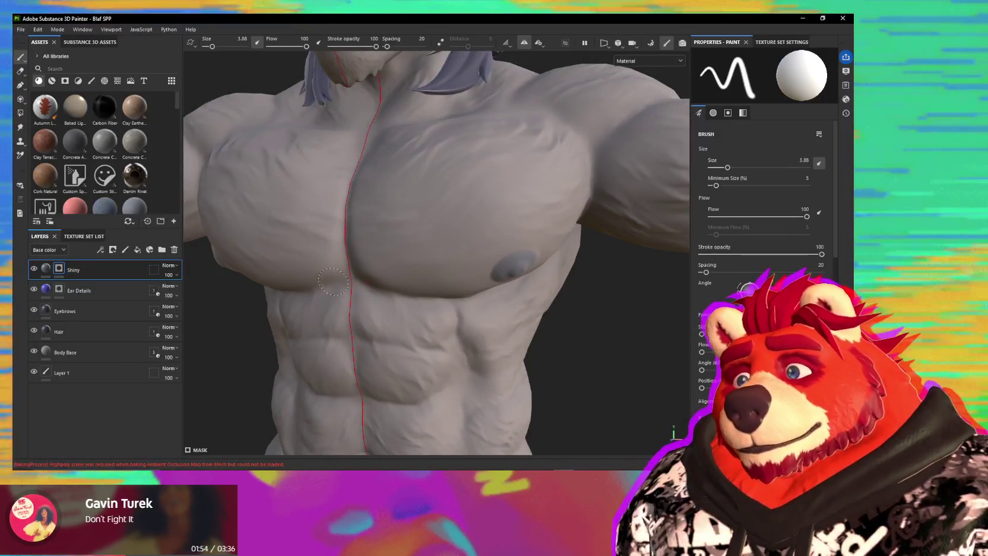
mouse_move(530, 293)
alt+mouse_down()
mouse_move(345, 274)
mouse_move(385, 288)
alt+mouse_up()
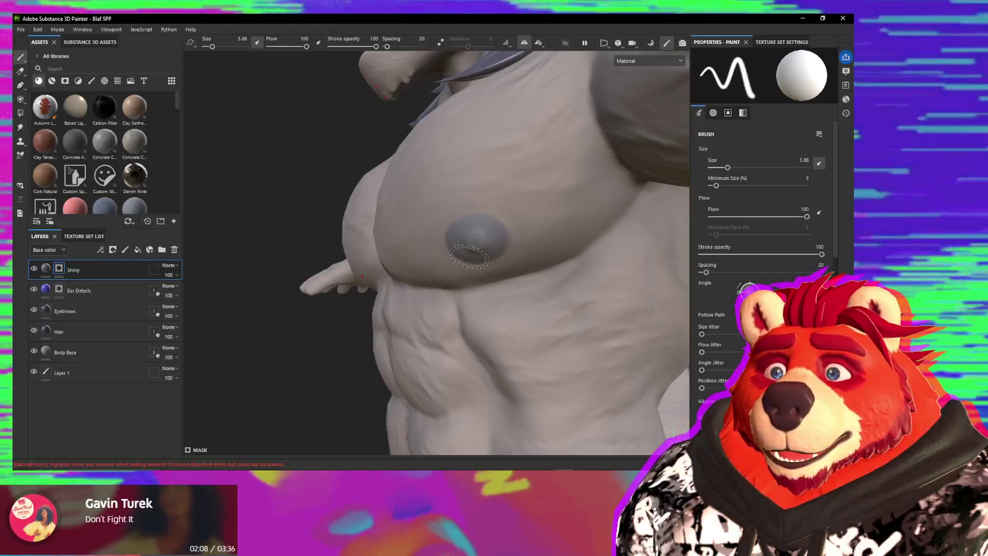
alt+drag(425, 149, 447, 210)
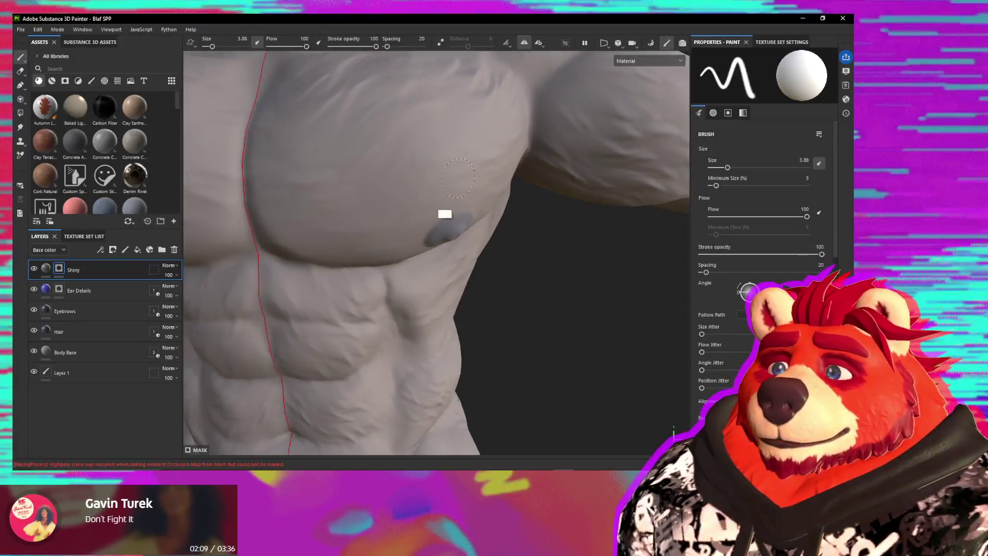
scroll(393, 225, up, 5)
scroll(394, 224, down, 6)
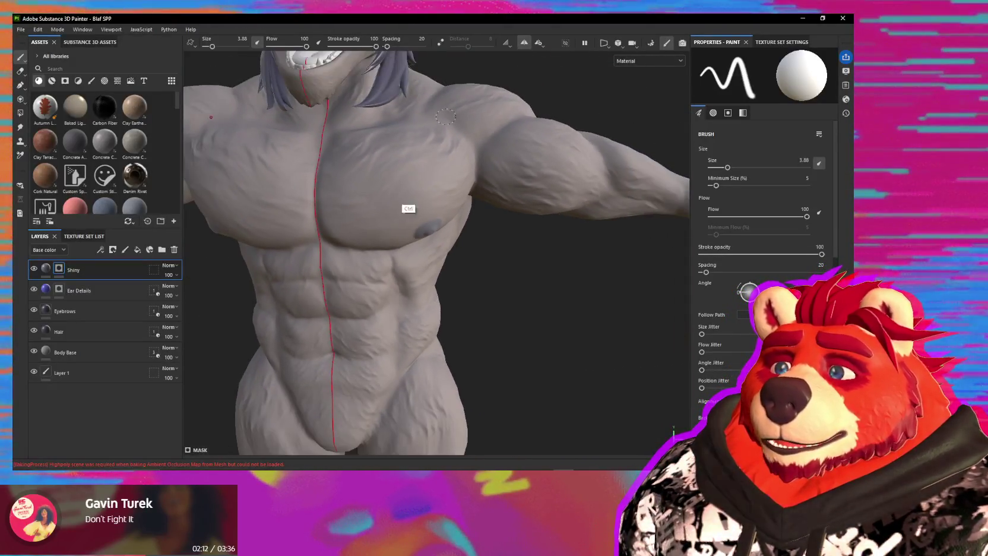
alt+drag(407, 210, 384, 195)
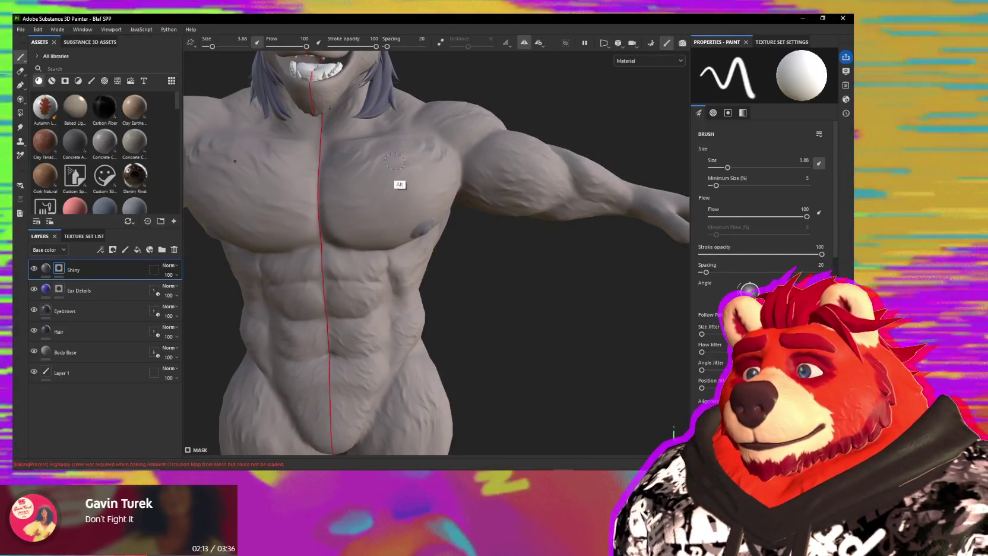
alt+shift+drag(389, 189, 482, 325)
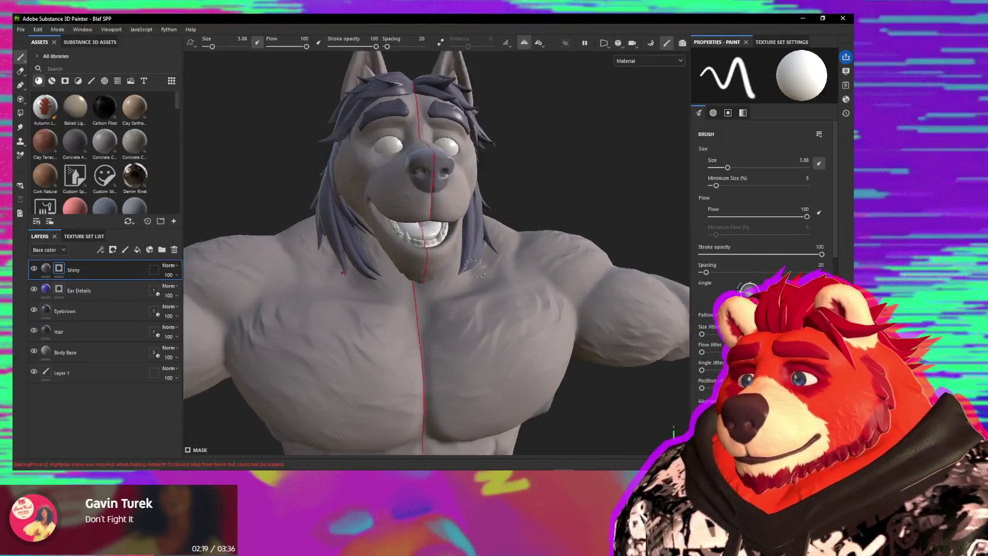
alt+drag(500, 294, 482, 297)
scroll(482, 297, up, 5)
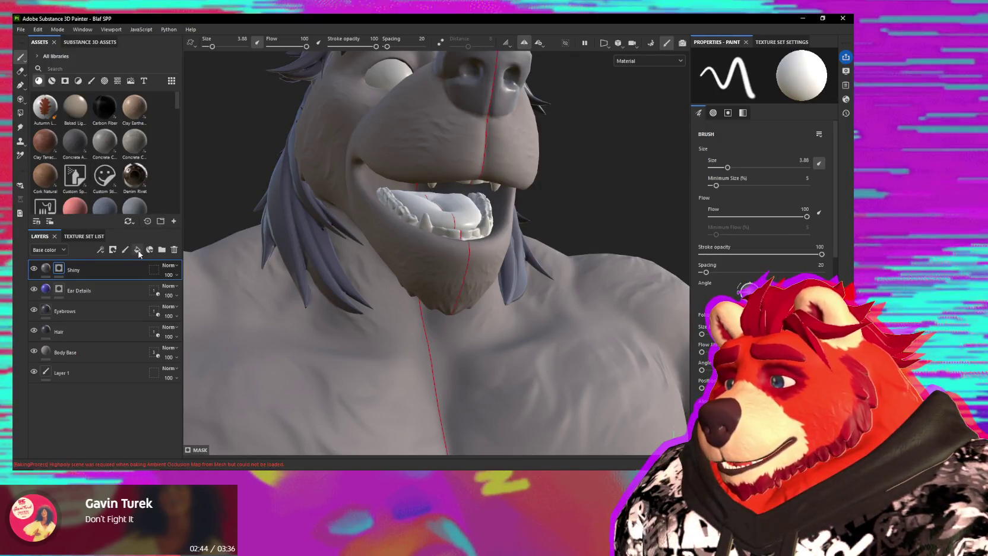
Add a fill layer named Mouth with roughness enabled and a pink base colour.
click(138, 252)
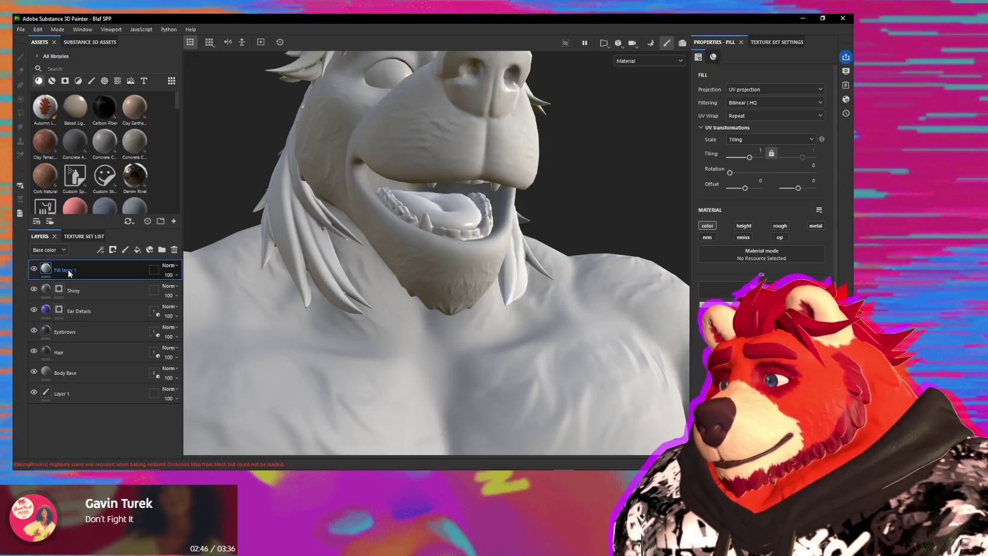
text(Mouth)
key(Return)
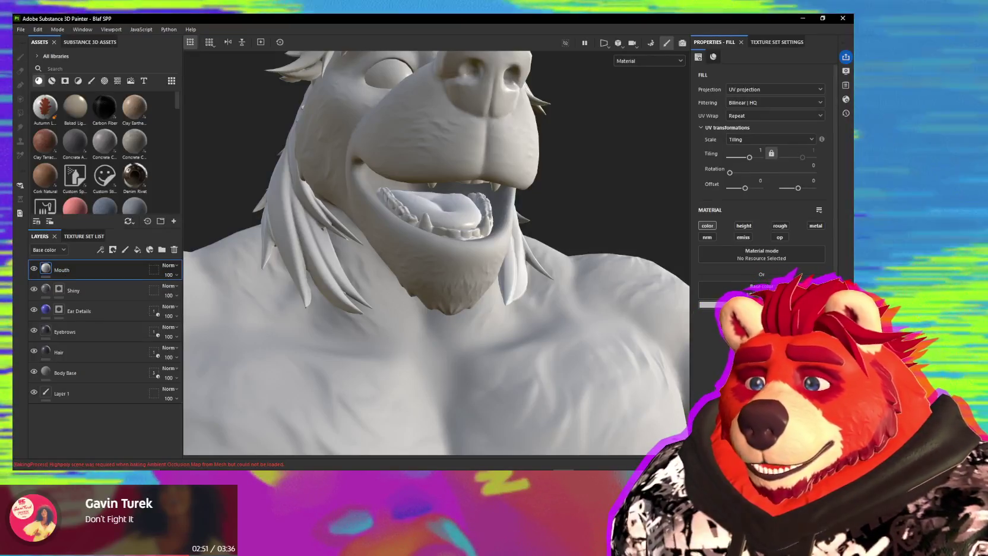
click(779, 226)
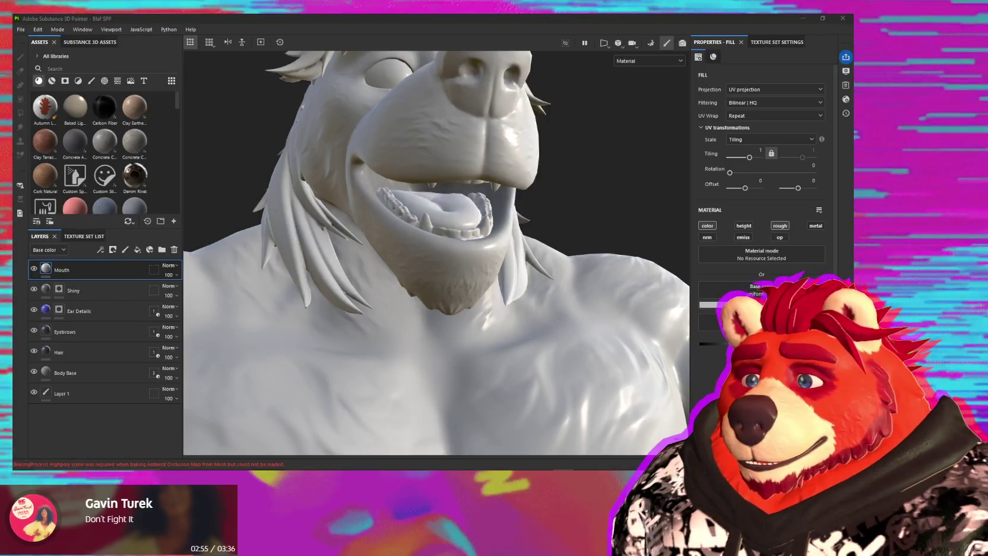
mouse_move(475, 244)
alt+mouse_down()
mouse_move(567, 240)
mouse_move(419, 240)
mouse_move(528, 228)
mouse_move(412, 190)
alt+mouse_up()
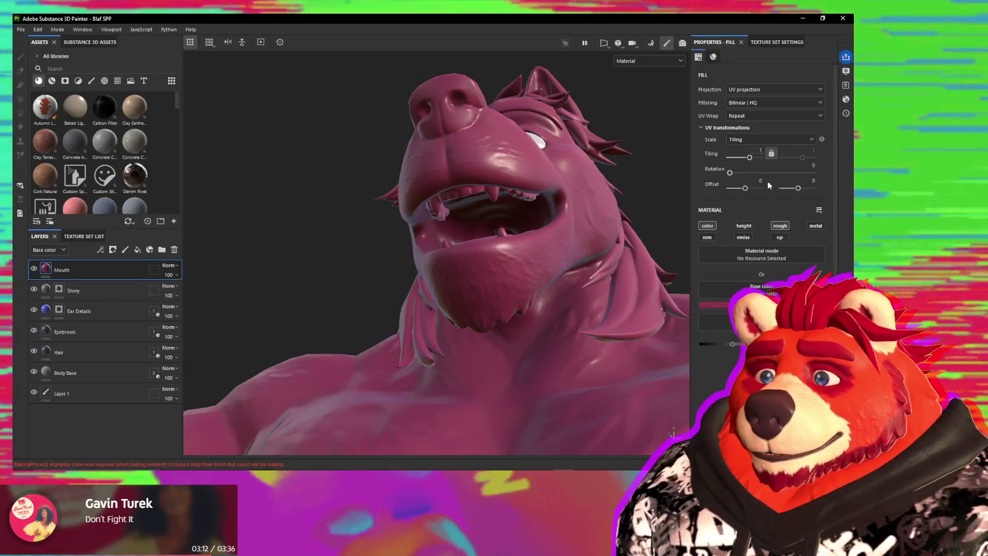
Switch Mouth's geometry mask to mesh names, excluding the hair, tail and eyebrows meshes.
click(157, 270)
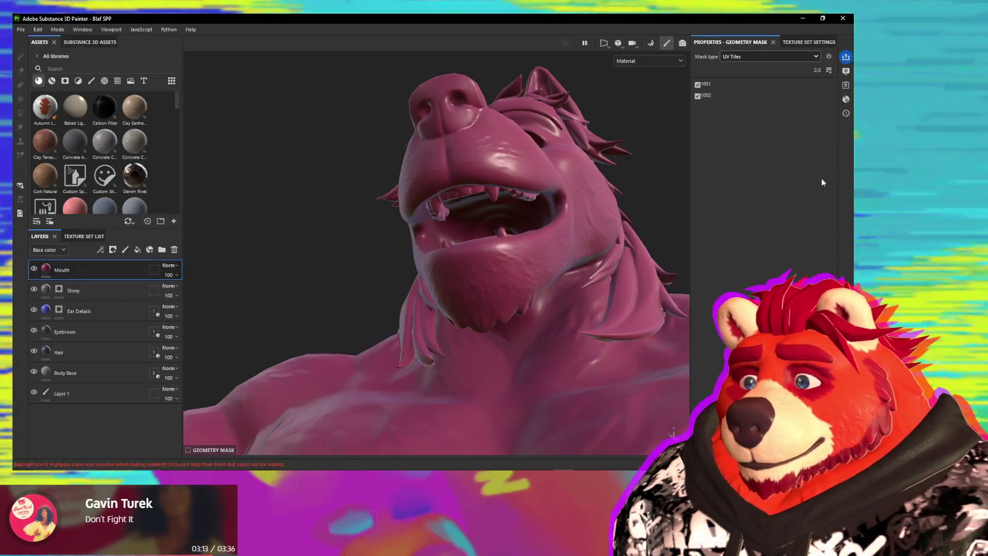
click(742, 56)
click(736, 76)
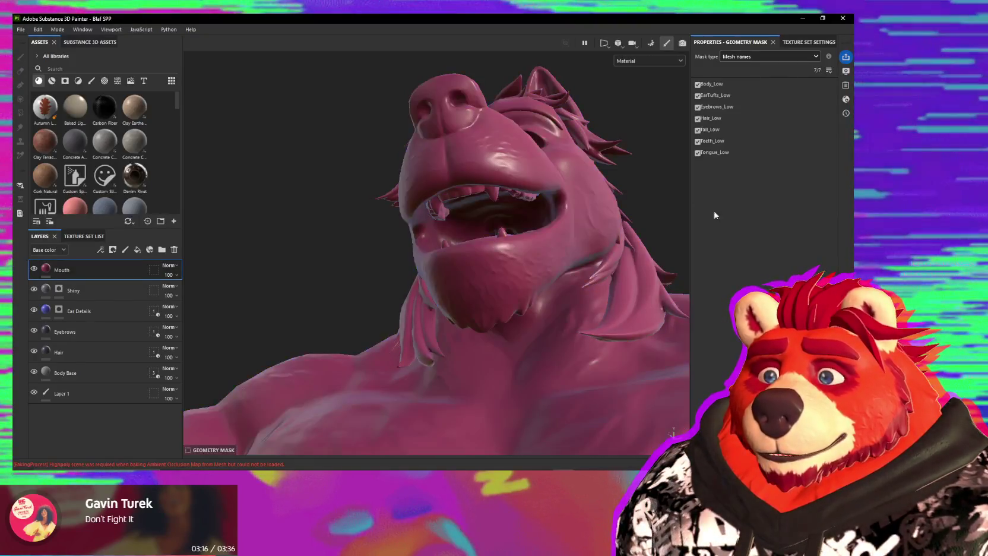
alt+drag(608, 121, 654, 178)
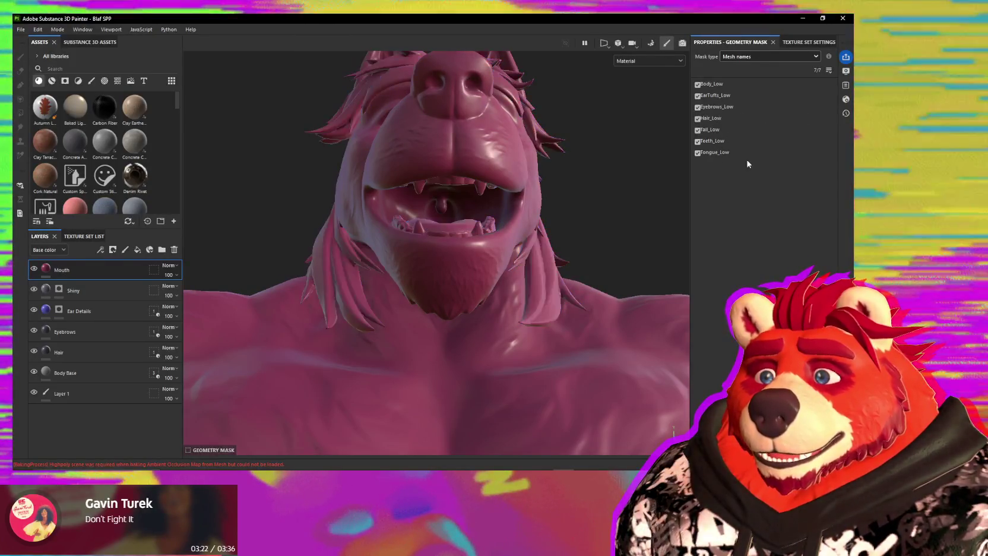
mouse_move(413, 154)
alt+mouse_down()
mouse_move(578, 214)
mouse_move(534, 225)
alt+mouse_up()
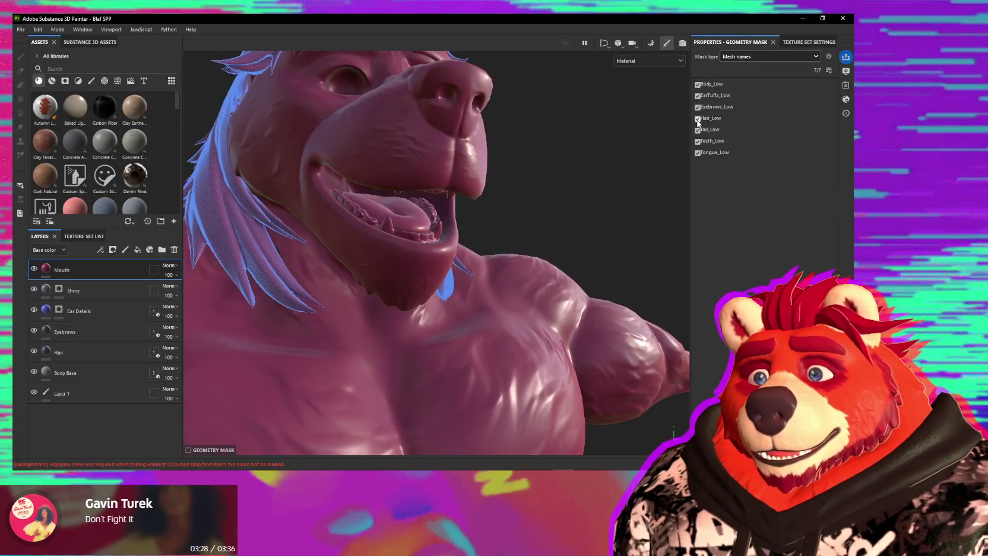
click(698, 118)
click(698, 129)
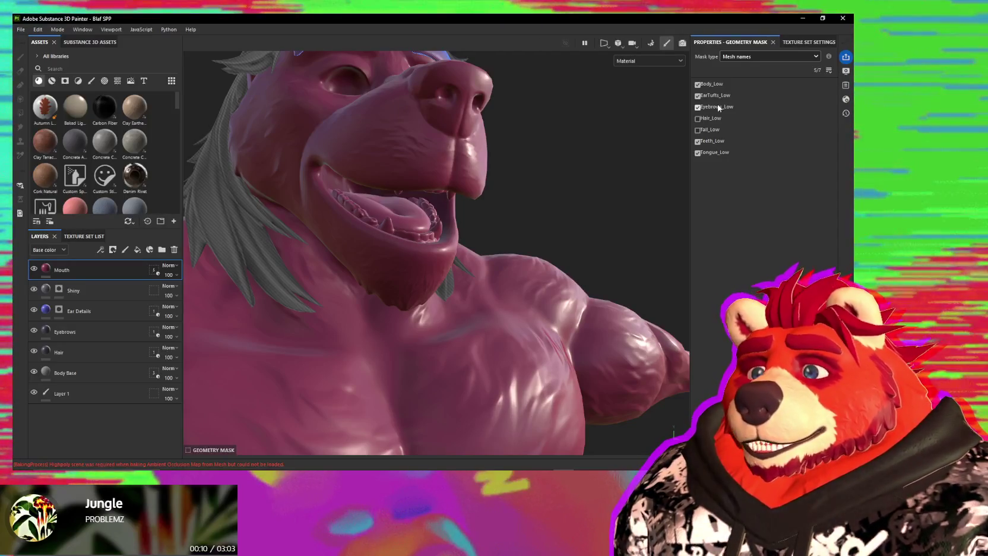
click(707, 107)
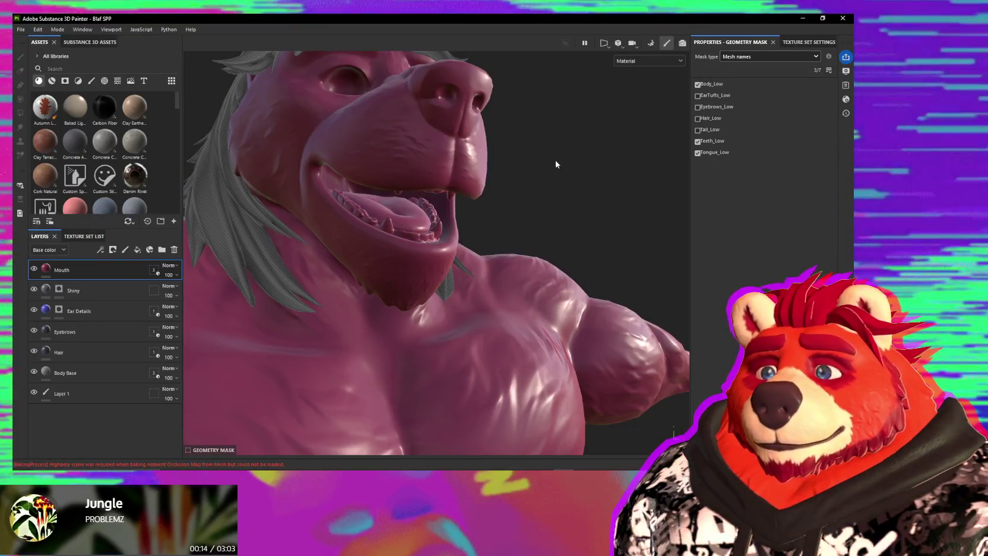
alt+drag(515, 157, 416, 178)
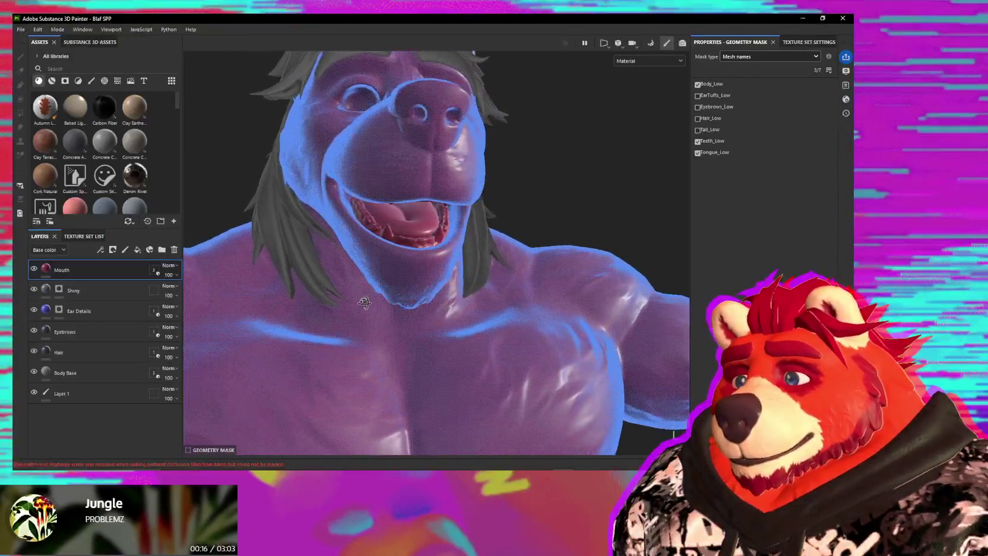
Give the Mouth layer a black mask and add another fill layer.
click(111, 252)
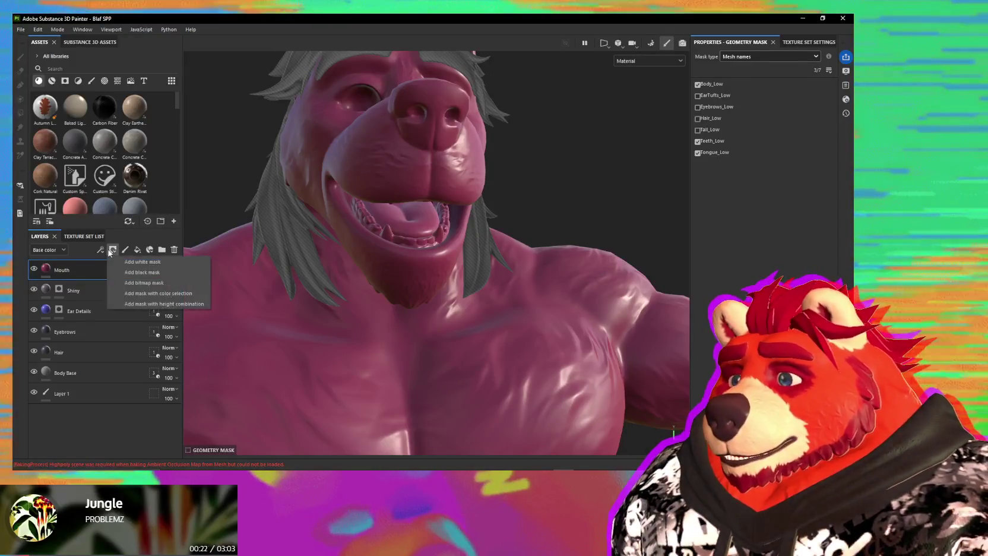
click(138, 273)
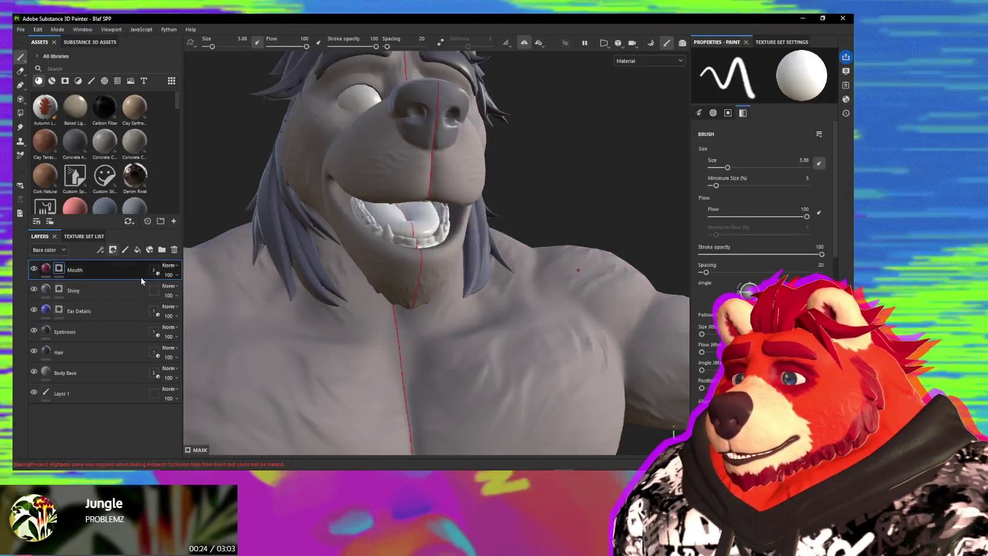
alt+drag(381, 306, 368, 294)
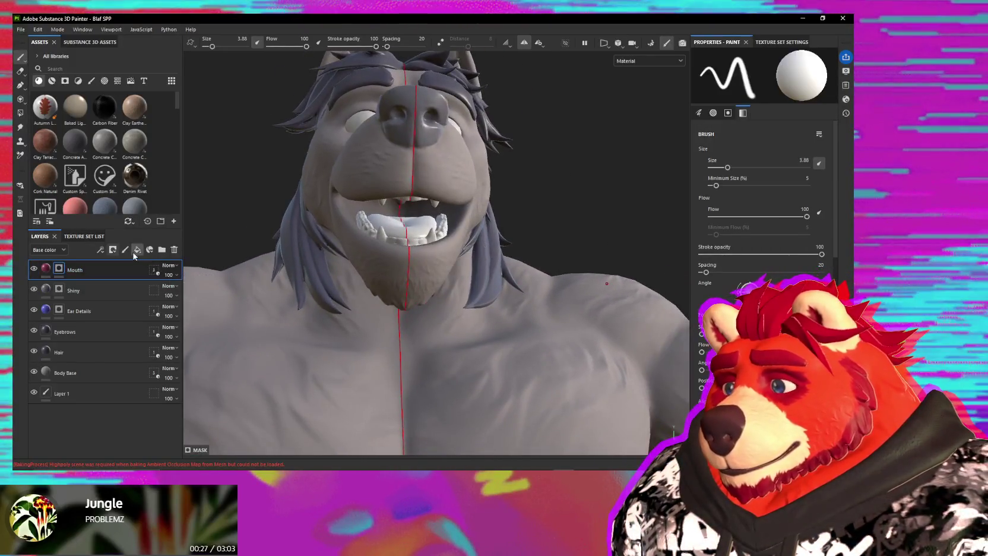
click(136, 250)
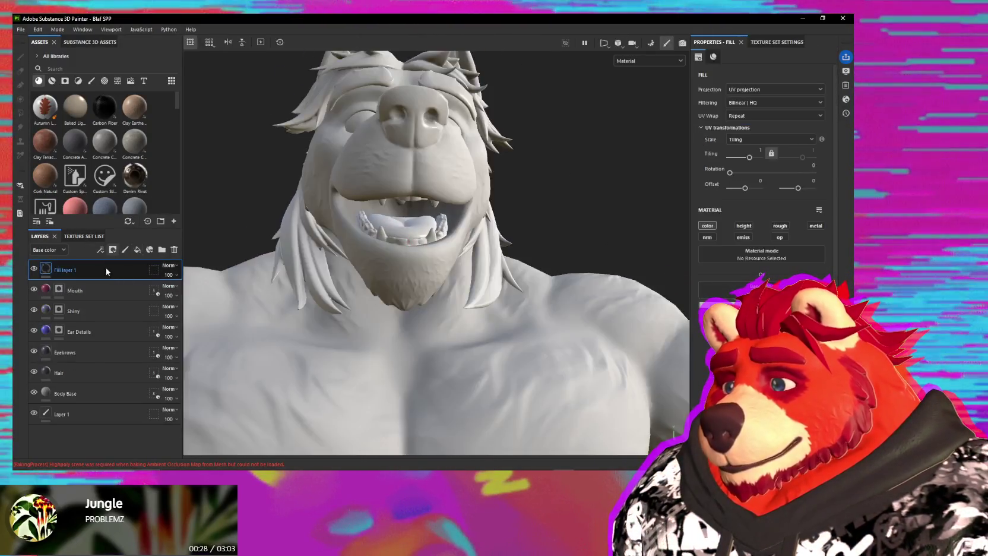
Move the new fill layer below Mouth, name it Teeth, enable roughness and colour it white.
drag(68, 269, 72, 297)
text(Teeth)
key(Return)
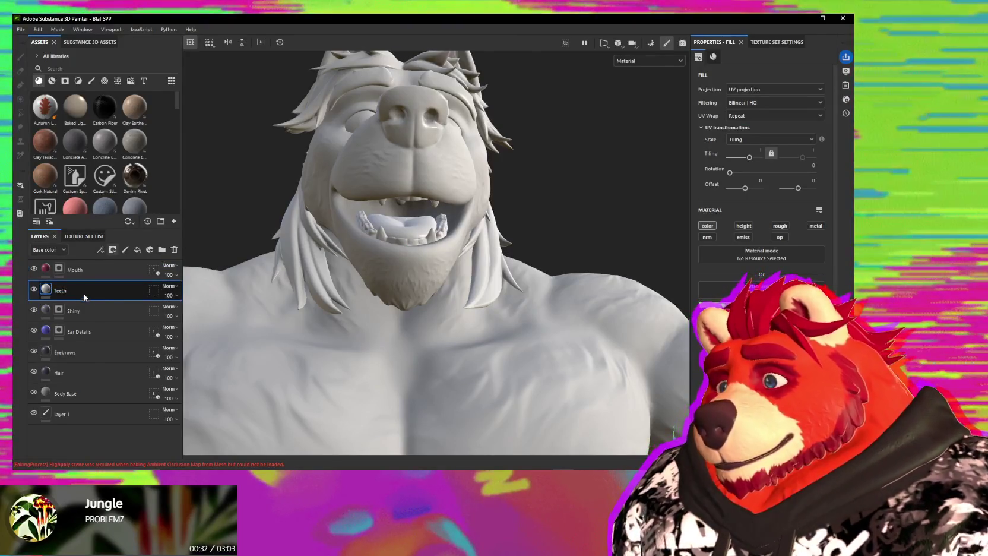
alt+drag(428, 303, 507, 307)
click(779, 227)
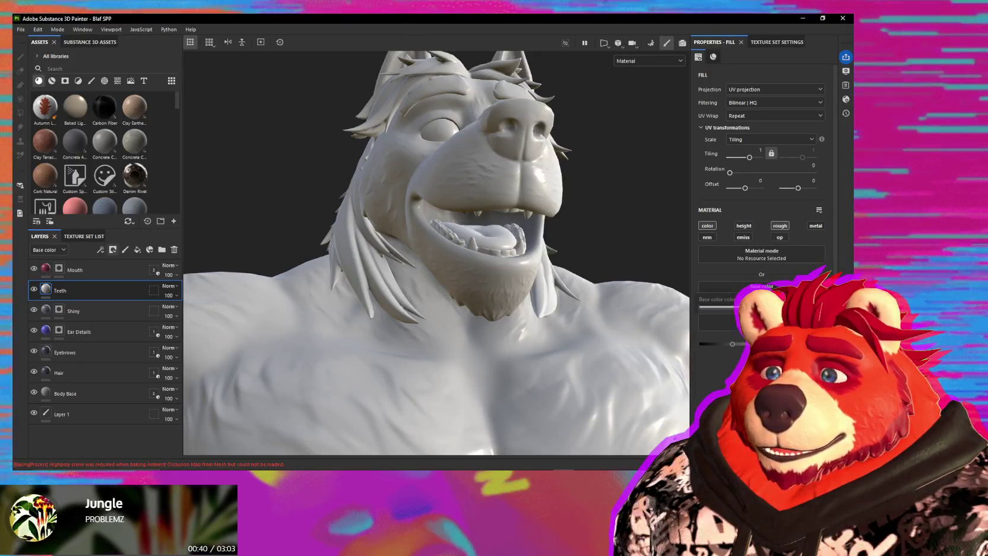
drag(703, 341, 703, 328)
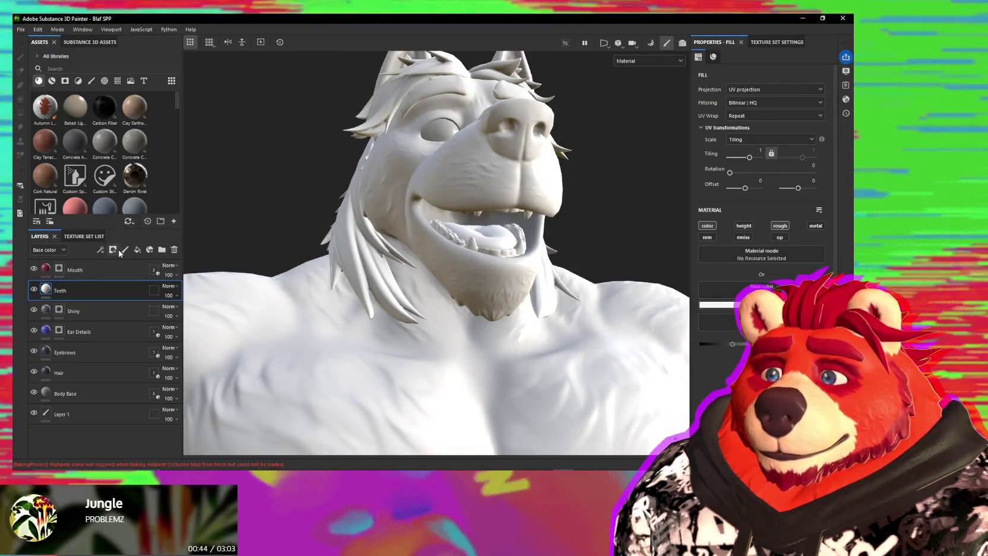
Limit the Teeth layer's geometry mask by mesh names to Teeth_Low only.
click(106, 290)
click(734, 56)
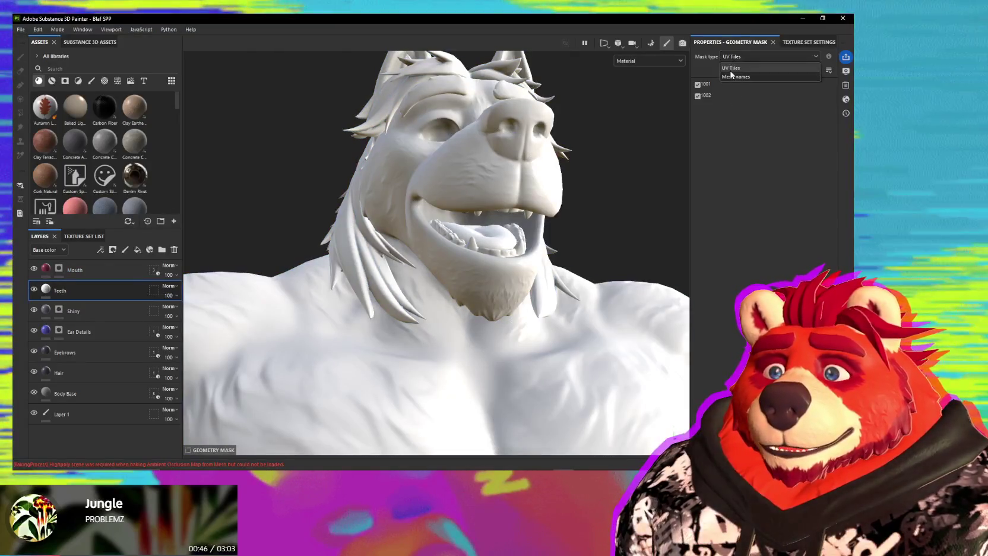
click(737, 72)
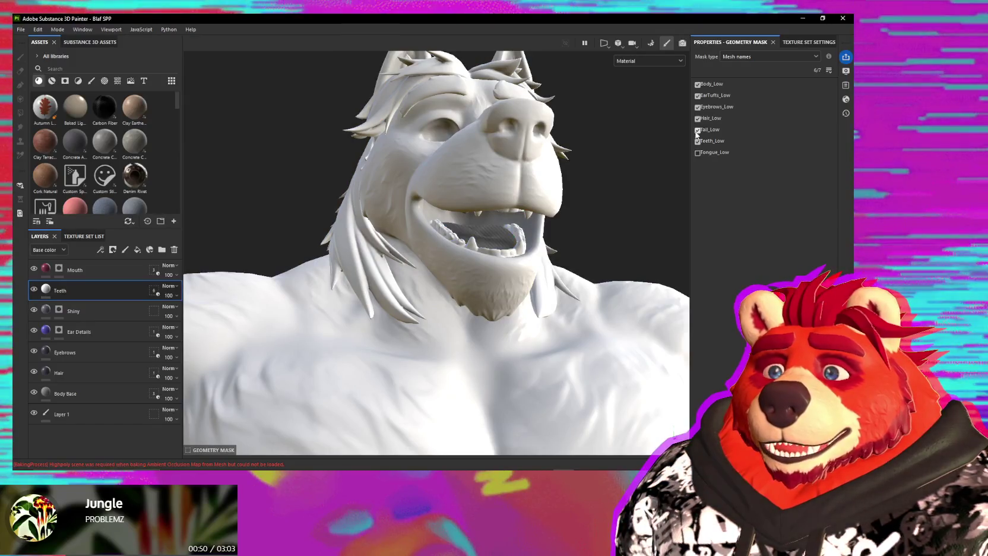
ctrl+click(697, 140)
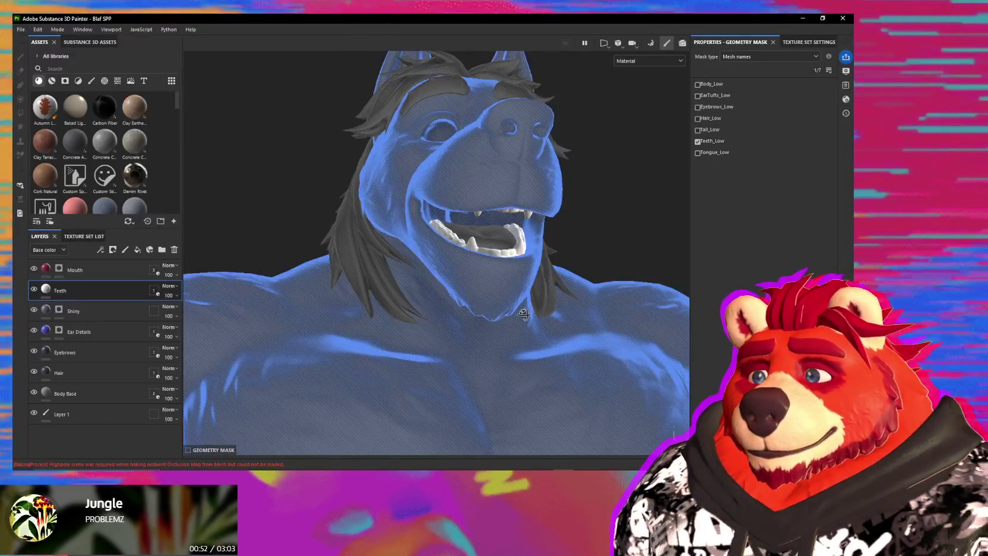
alt+drag(525, 318, 521, 310)
scroll(450, 297, up, 3)
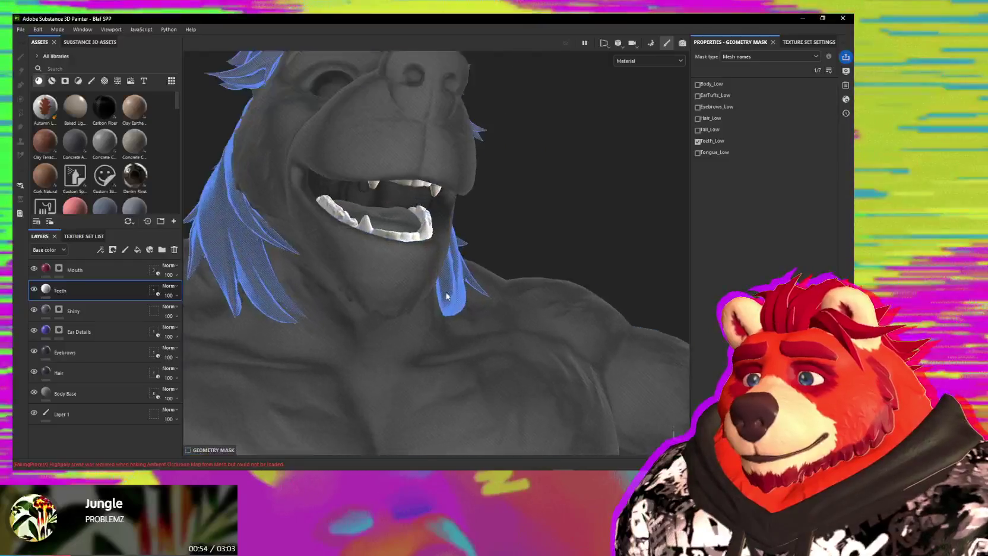
alt+drag(449, 297, 370, 326)
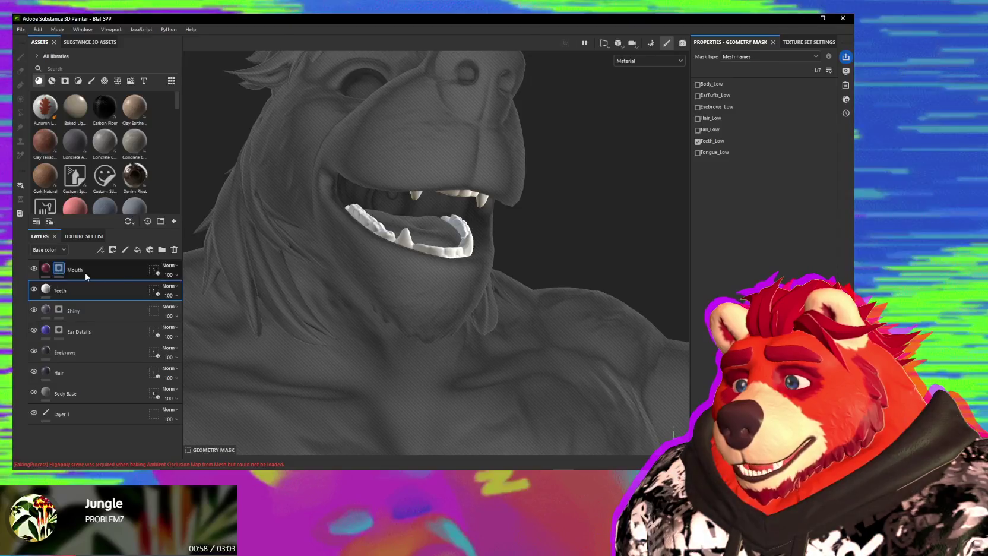
Select the Mouth mask, face the open mouth, and pick the Polygon Fill tool.
click(74, 270)
mouse_move(428, 279)
alt+mouse_down()
mouse_move(406, 273)
mouse_move(415, 271)
alt+mouse_up()
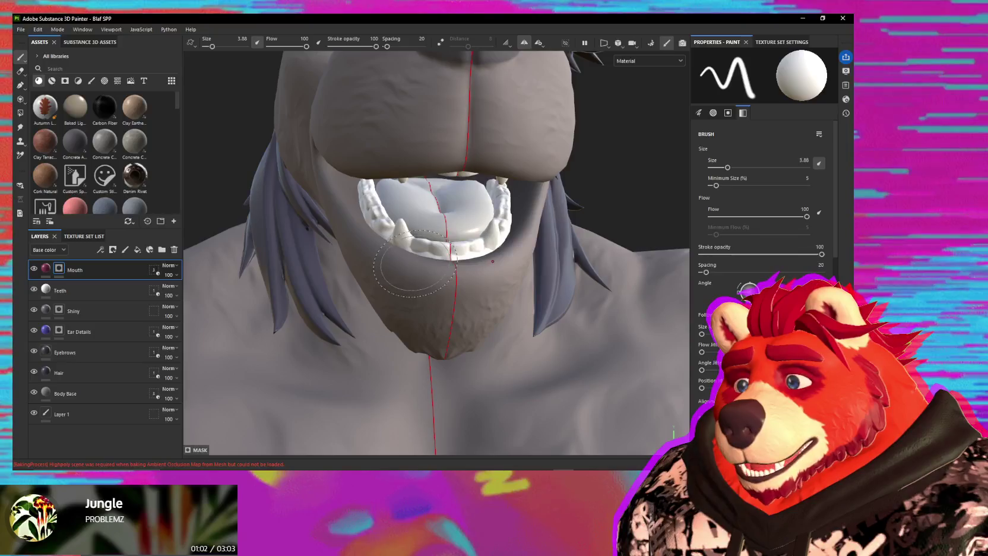
alt+drag(492, 260, 493, 241)
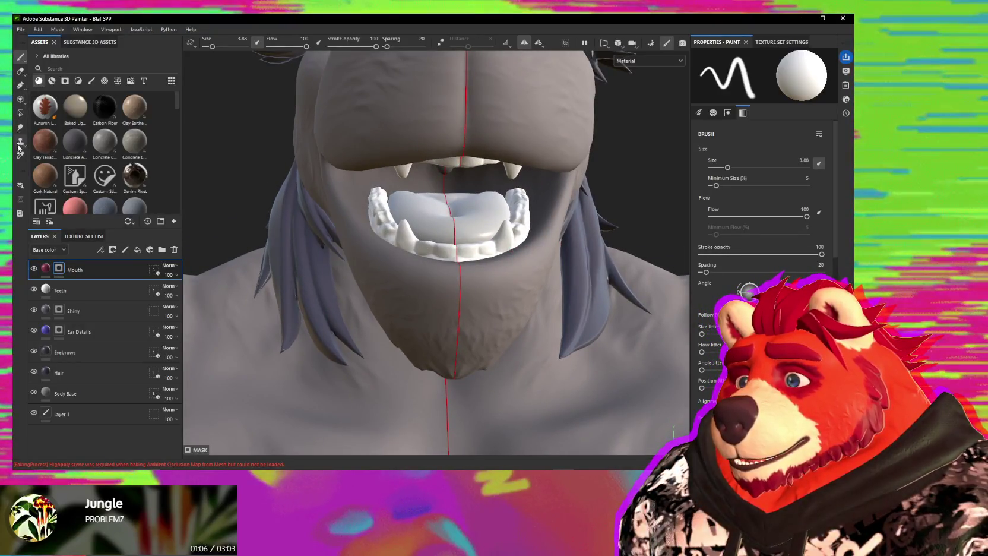
click(20, 113)
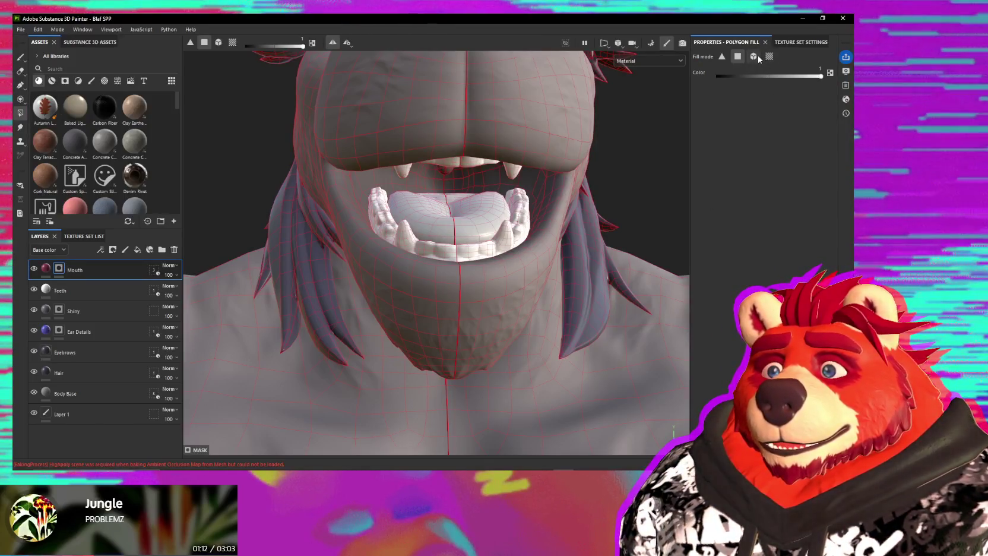
Polygon-fill the gums, tongue, palate and inner cheeks with the pink Mouth material.
click(387, 219)
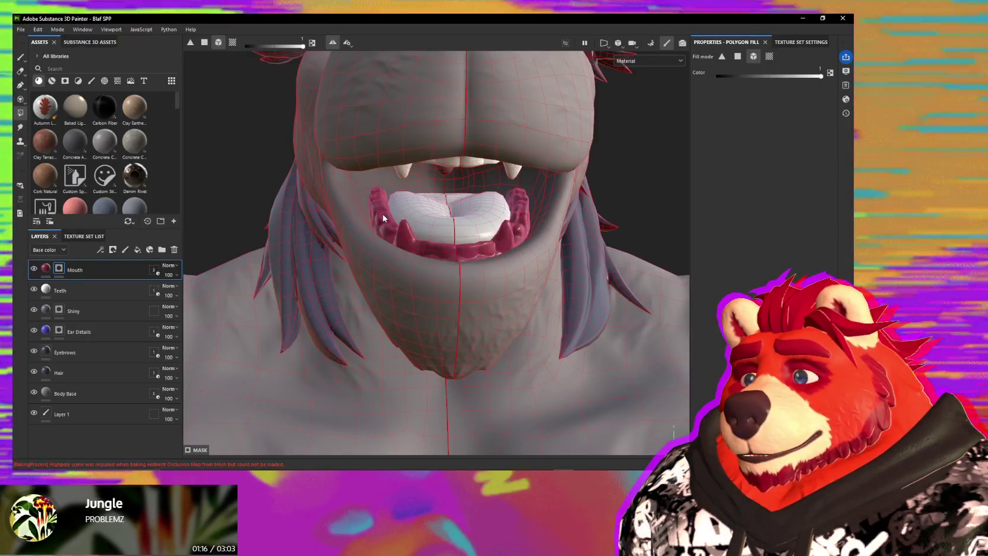
click(420, 209)
alt+drag(420, 209, 422, 178)
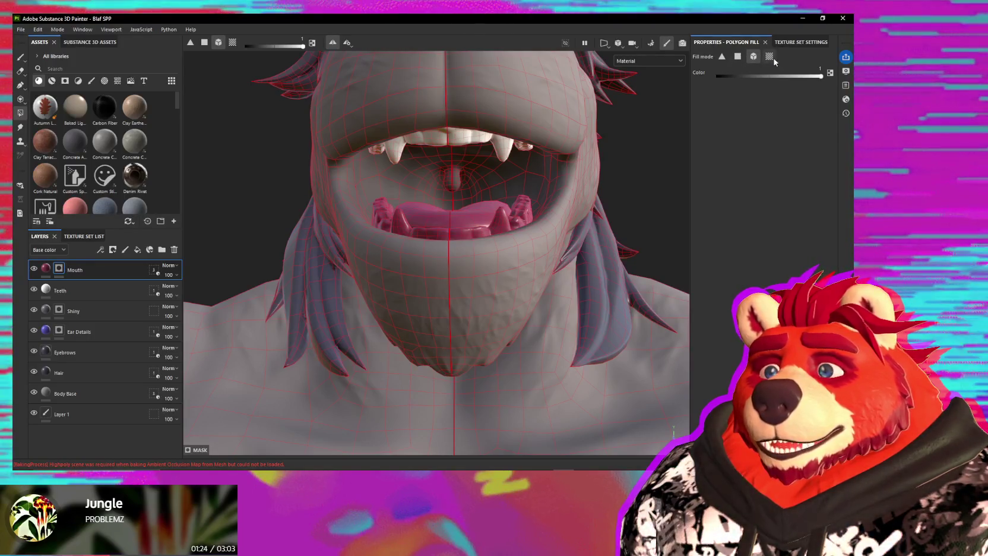
click(413, 172)
click(394, 187)
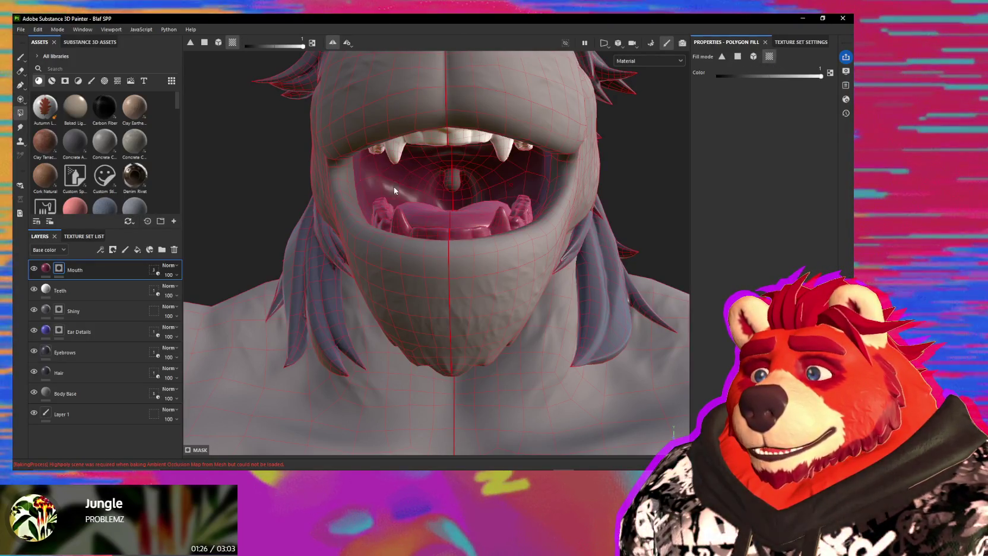
Fill the remaining mouth interior pink, then return to the paint brush.
mouse_move(461, 184)
alt+mouse_down()
mouse_move(412, 187)
mouse_move(570, 195)
alt+mouse_up()
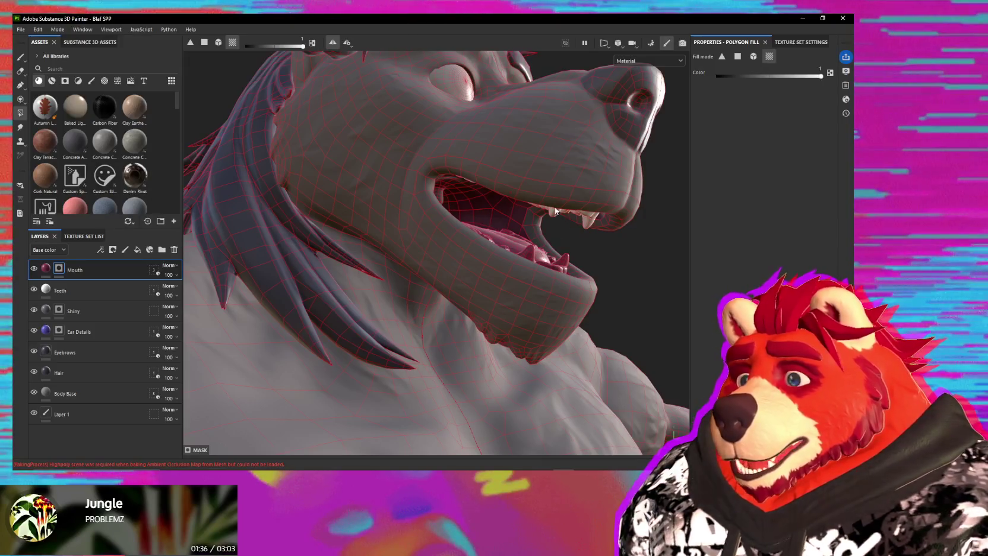
mouse_move(552, 205)
alt+mouse_down()
mouse_move(429, 260)
mouse_move(479, 287)
mouse_move(499, 201)
mouse_move(465, 170)
mouse_move(475, 214)
mouse_move(511, 208)
alt+mouse_up()
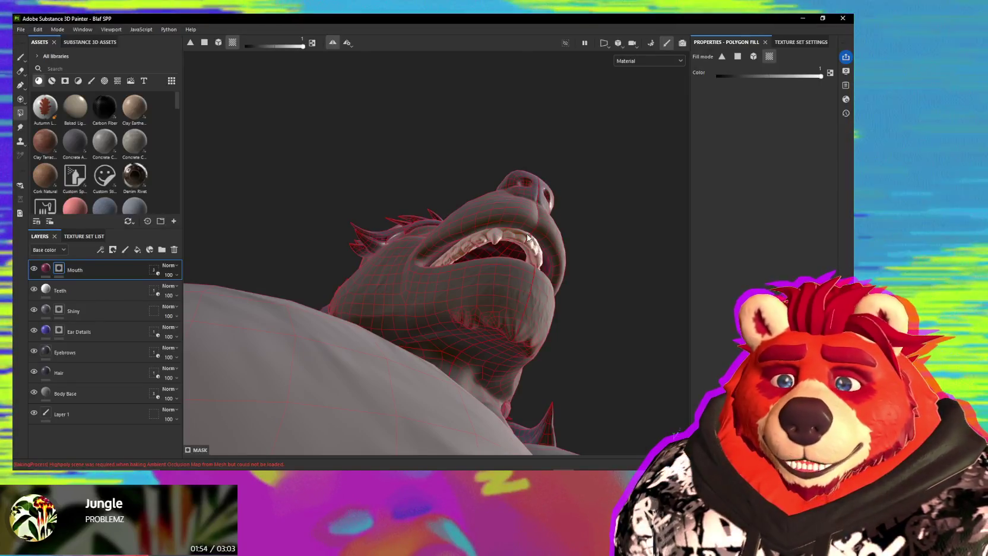
mouse_move(528, 237)
alt+mouse_down()
mouse_move(541, 307)
mouse_move(496, 209)
alt+mouse_up()
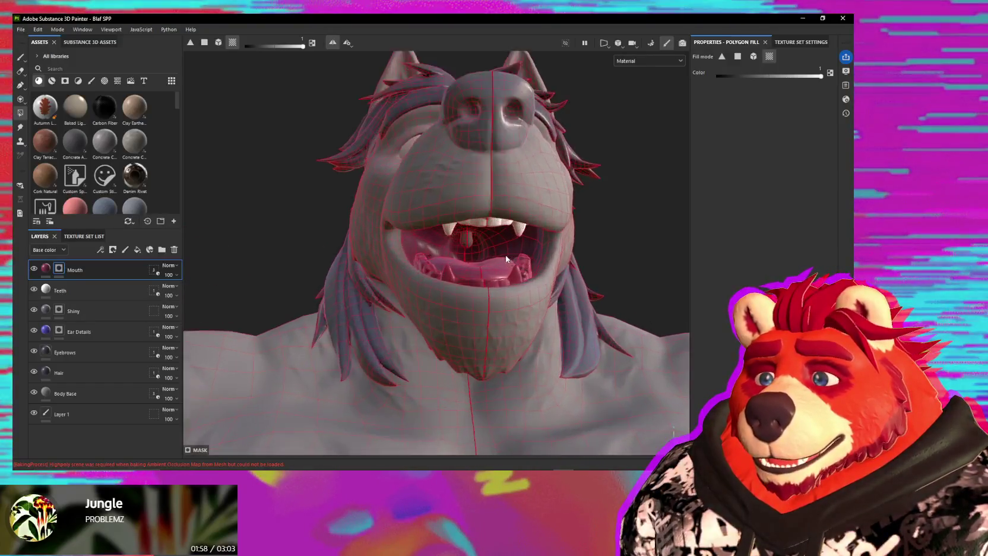
click(470, 144)
alt+drag(470, 144, 470, 180)
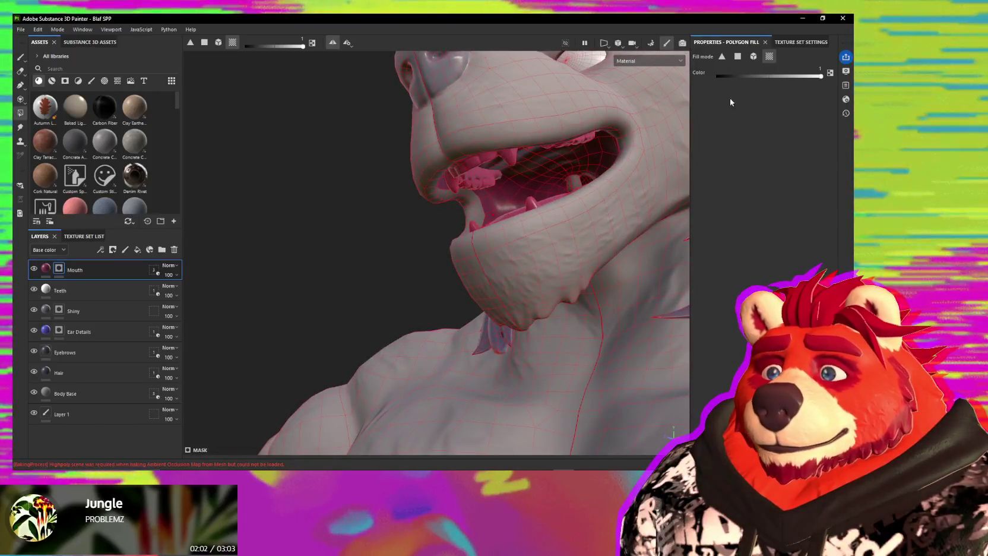
mouse_move(504, 176)
alt+mouse_down()
mouse_move(596, 166)
mouse_move(490, 173)
mouse_move(474, 262)
mouse_move(349, 276)
alt+mouse_up()
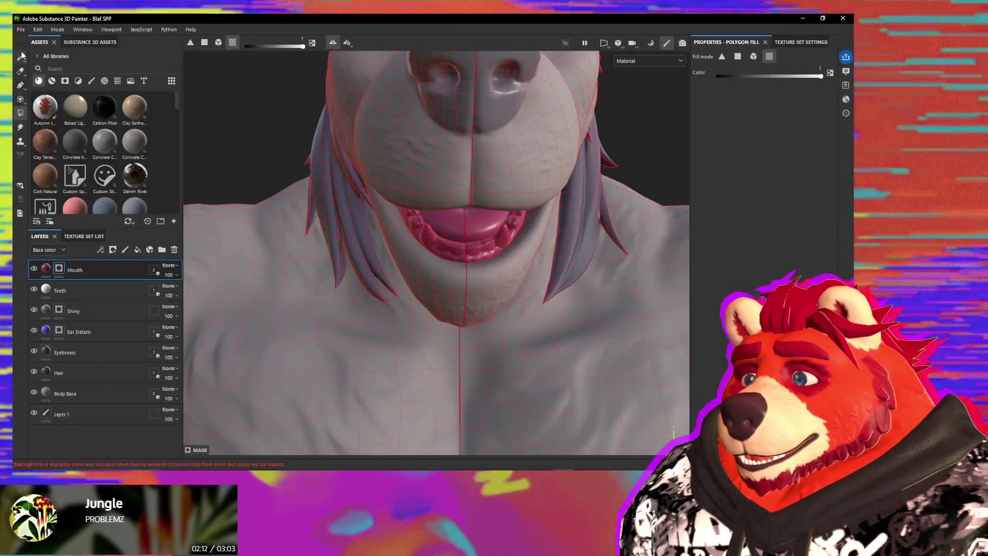
key(1)
scroll(436, 229, up, 3)
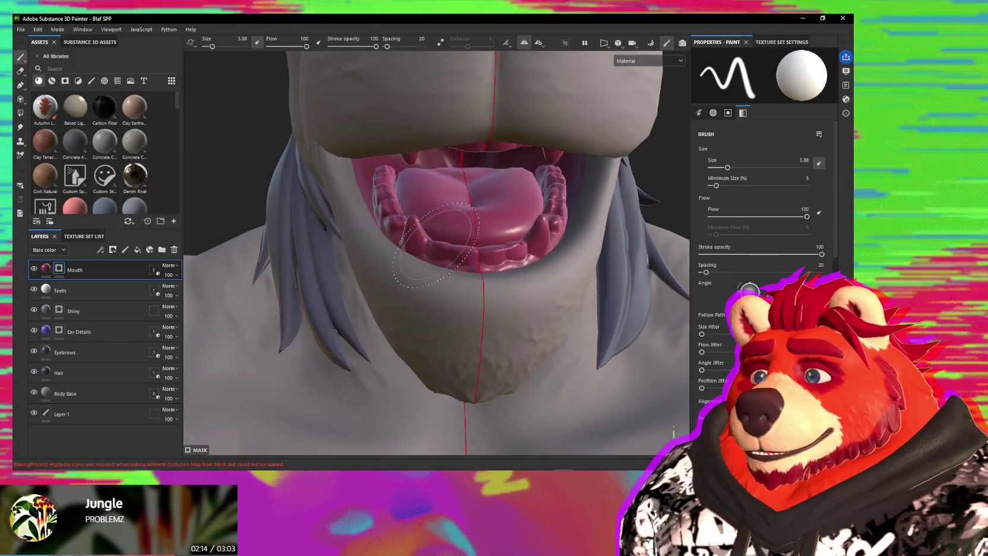
Check the upper teeth and mouth interior, then reselect Polygon Fill on the Mouth mask.
alt+drag(436, 230, 413, 233)
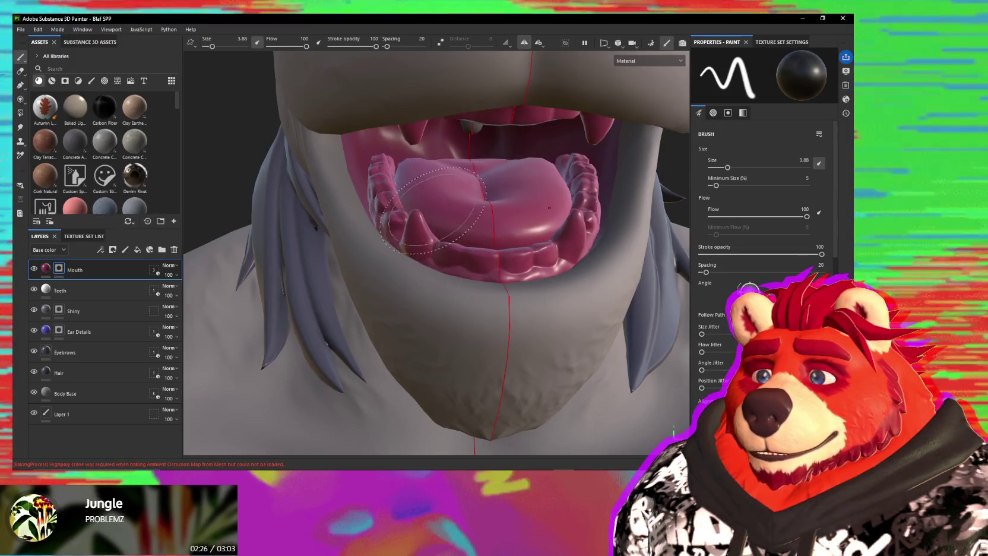
mouse_move(418, 238)
alt+mouse_down()
mouse_move(384, 212)
mouse_move(364, 214)
alt+mouse_up()
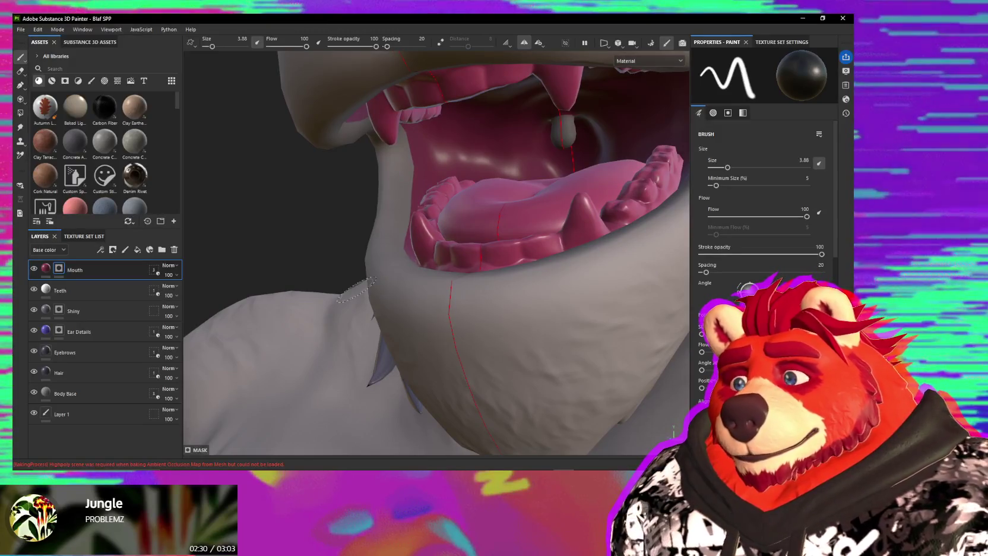
click(102, 270)
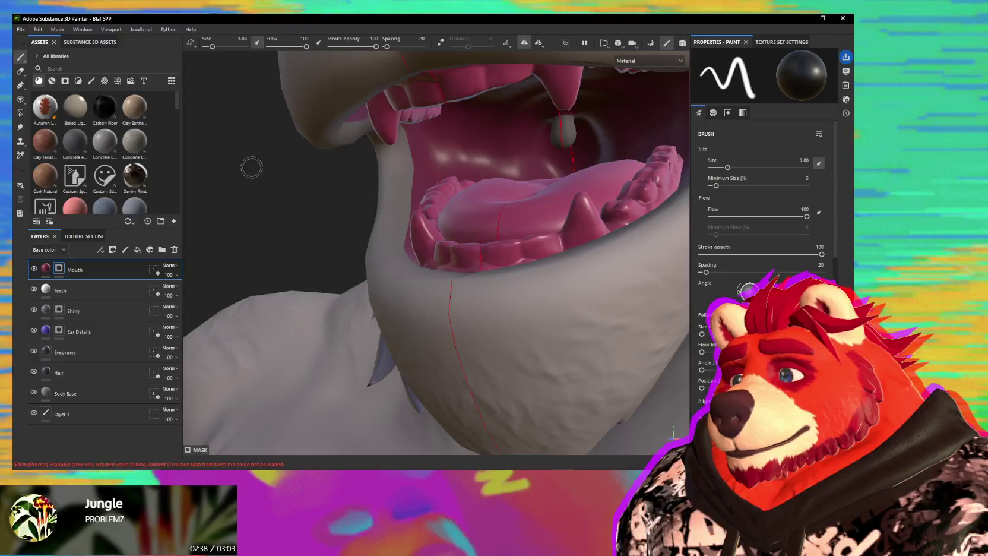
click(20, 112)
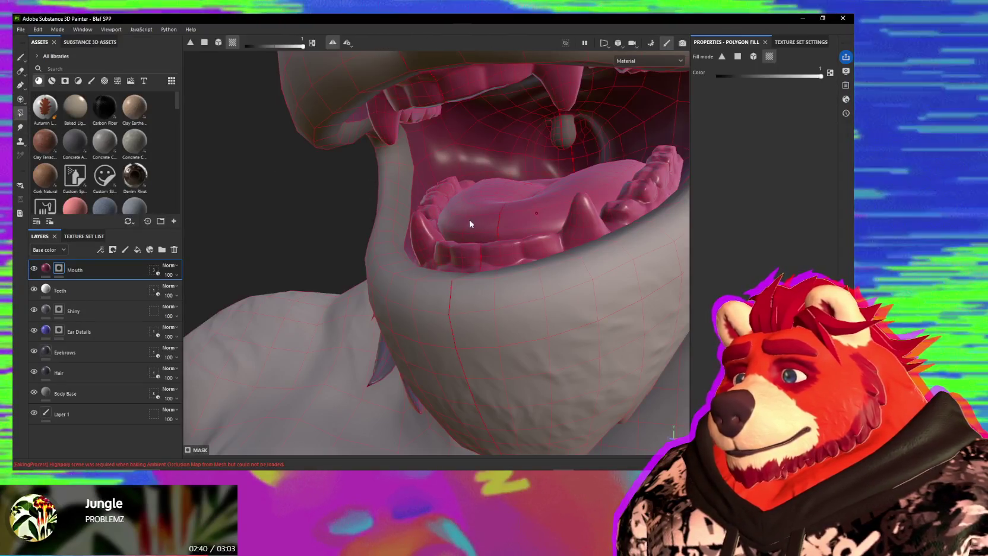
Add a fill layer above Mouth, start renaming it, and open its base colour picker.
alt+drag(463, 220, 759, 95)
mouse_move(404, 175)
alt+mouse_down()
mouse_move(375, 136)
mouse_move(404, 93)
mouse_move(380, 152)
mouse_move(387, 240)
mouse_move(400, 231)
alt+mouse_up()
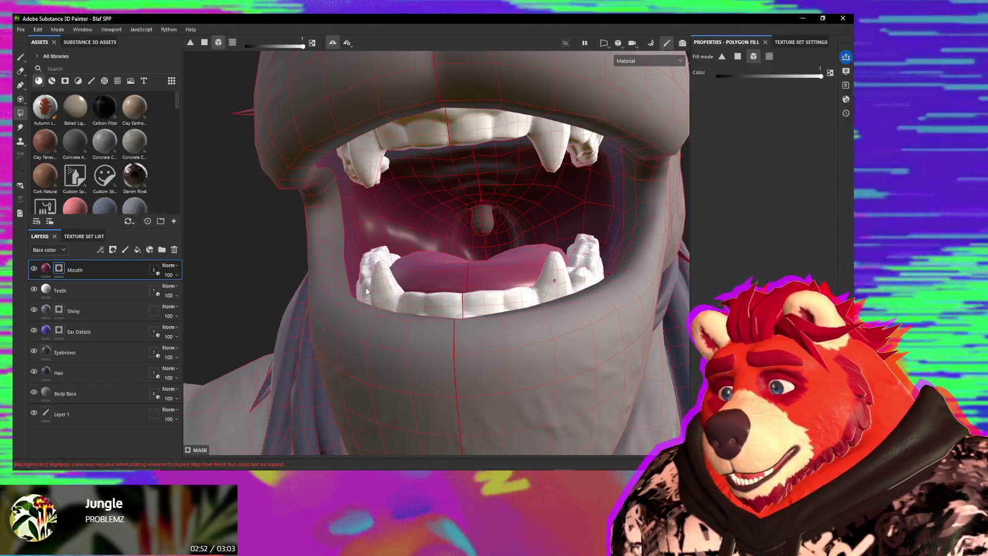
click(137, 249)
double_click(71, 272)
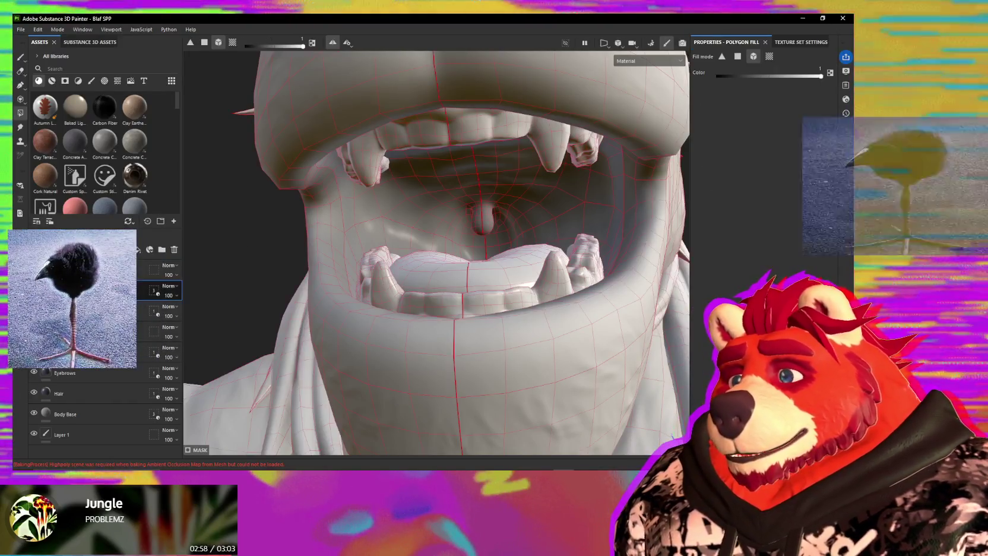
click(160, 291)
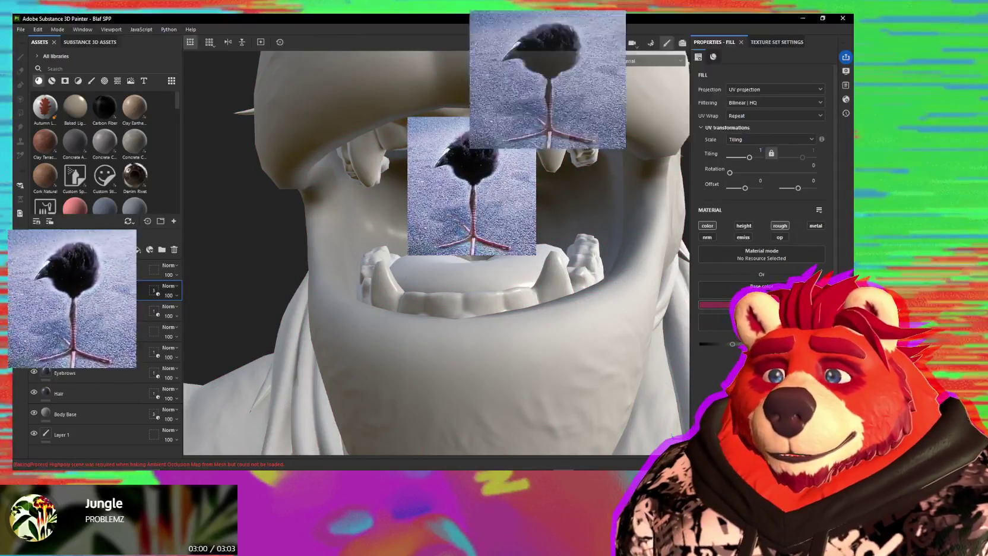
click(712, 305)
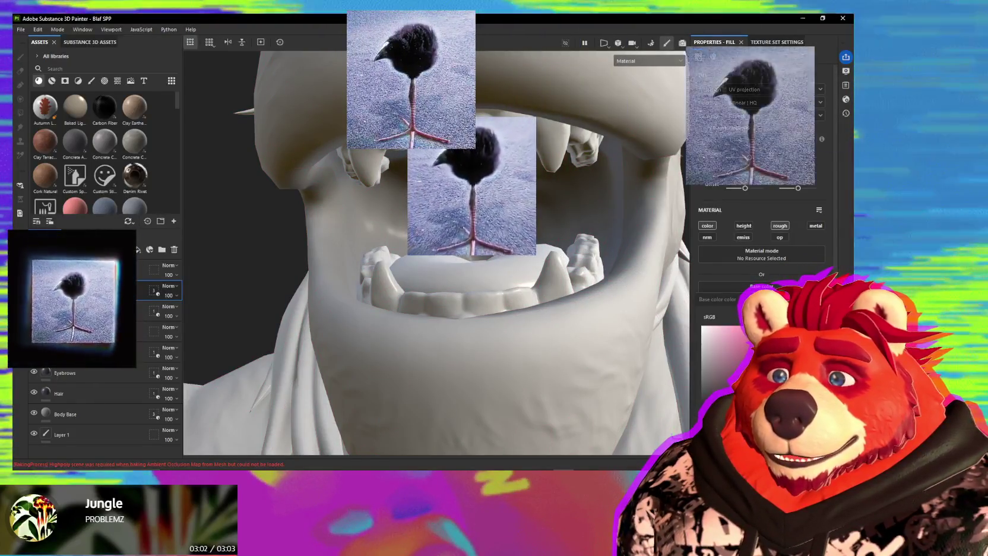
Colour the Gums layer pink and limit its mesh-name geometry mask to Teeth_Low.
click(160, 270)
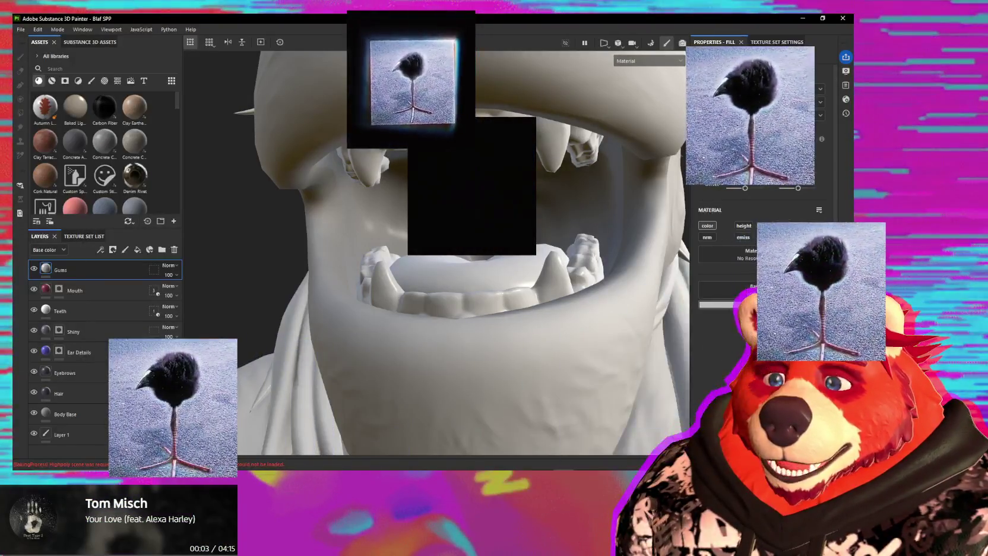
click(712, 304)
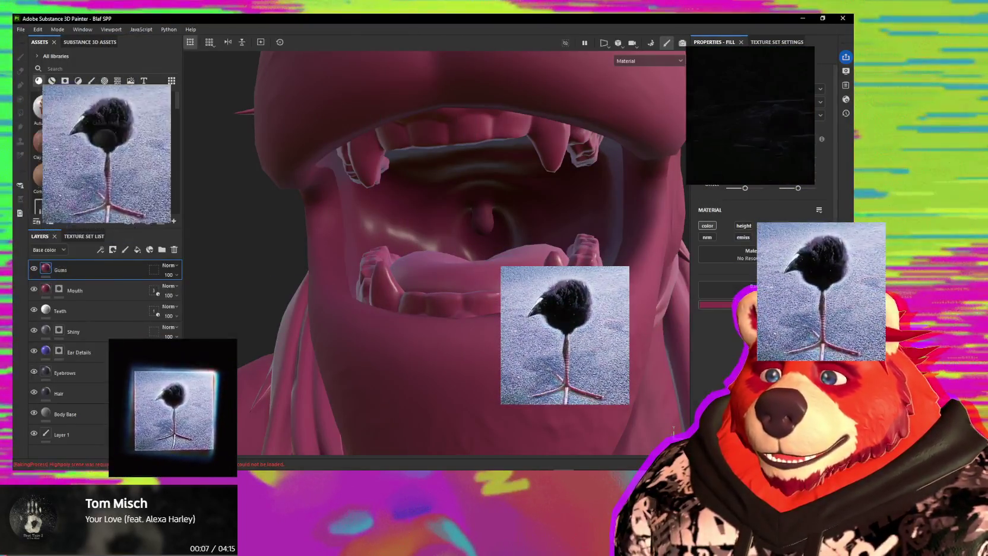
click(631, 258)
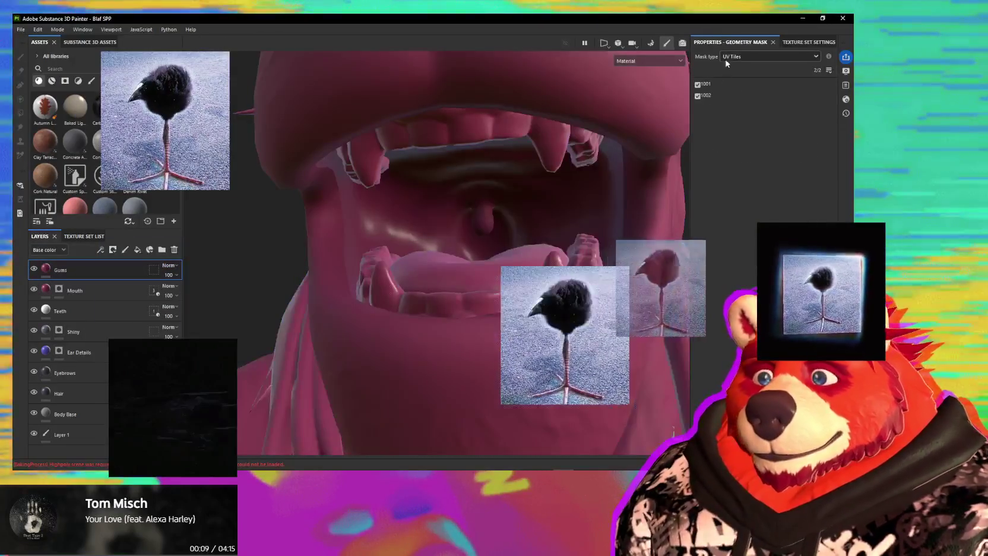
click(769, 56)
click(745, 71)
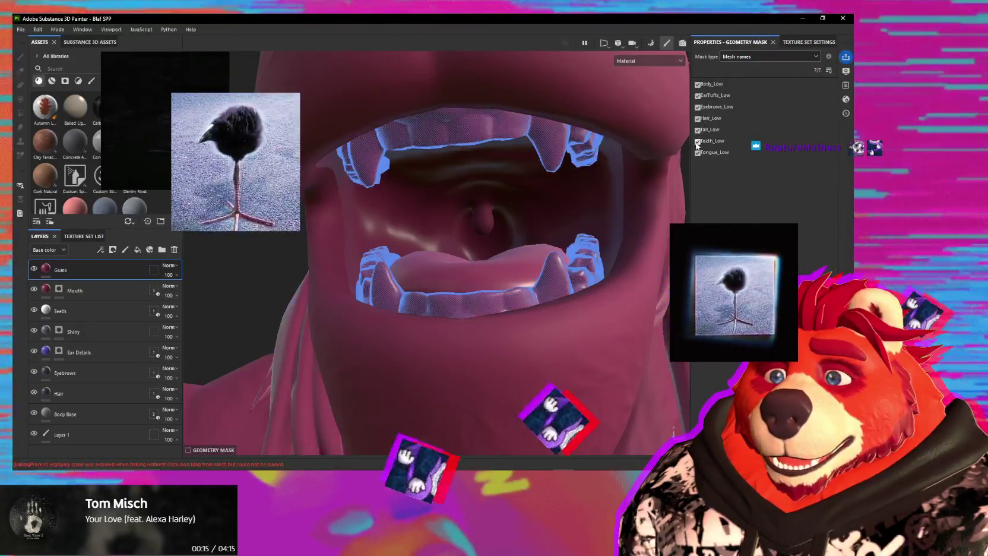
alt+click(698, 140)
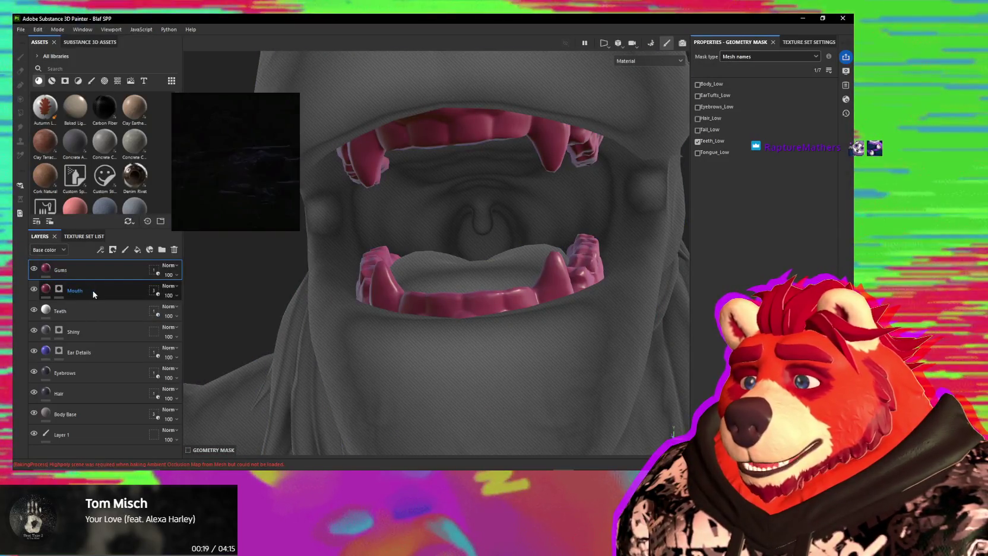
alt+drag(285, 309, 374, 326)
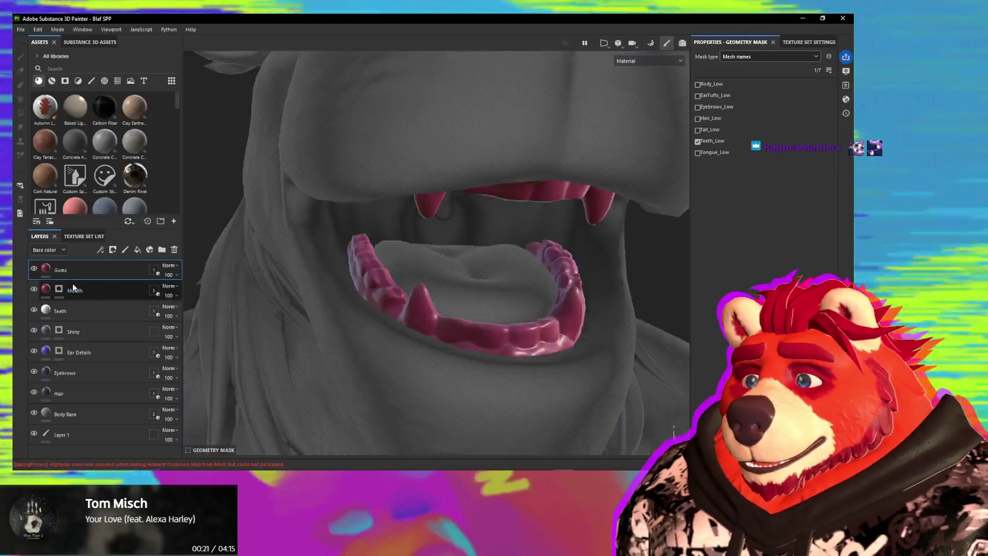
click(50, 271)
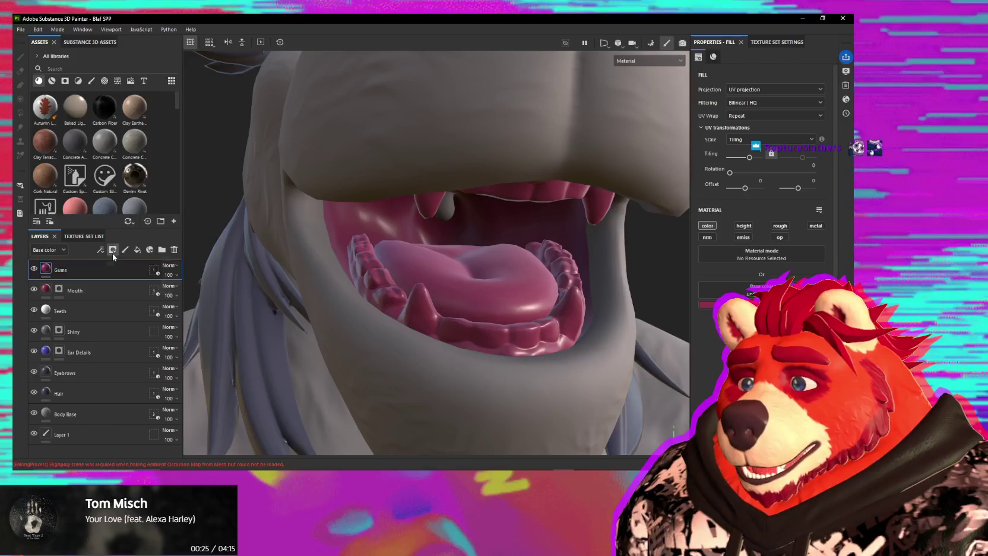
Give Gums a black mask, isolate the mesh, and paint the lower teeth white with a smaller brush.
click(113, 252)
click(143, 266)
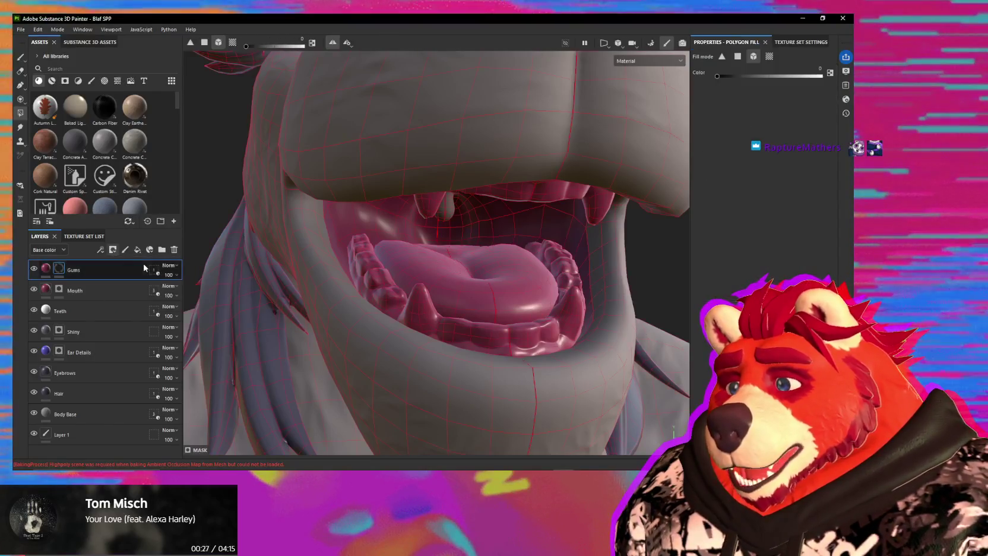
alt+drag(333, 250, 359, 219)
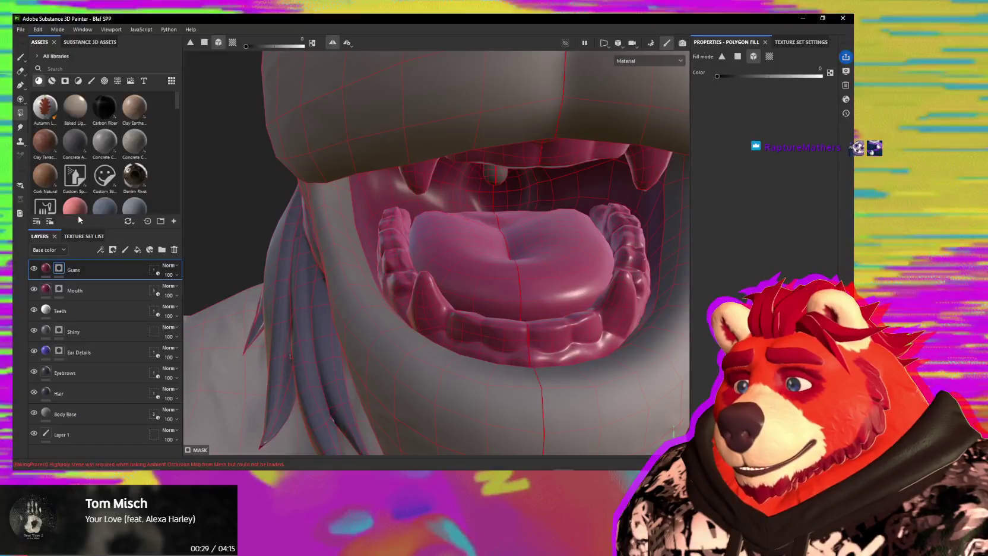
click(21, 57)
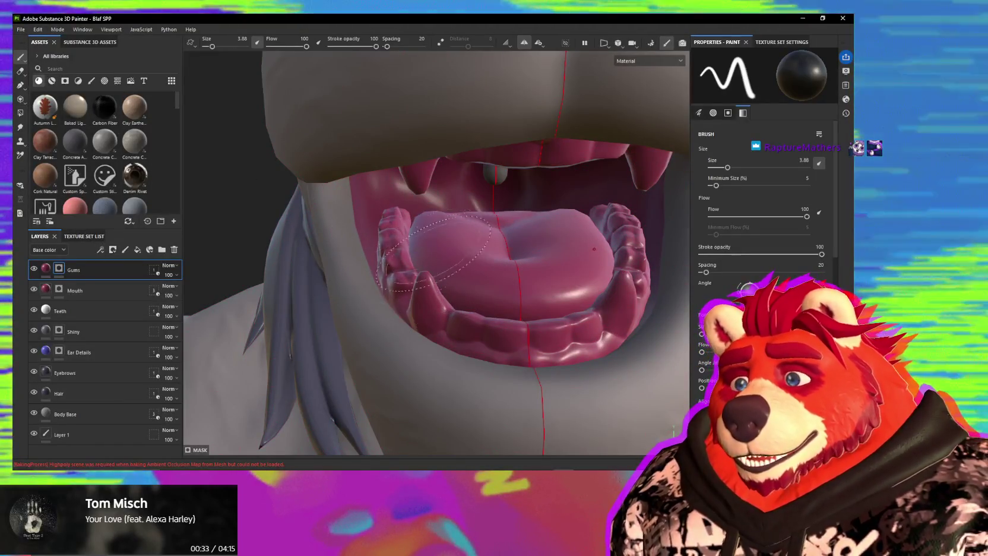
click(566, 44)
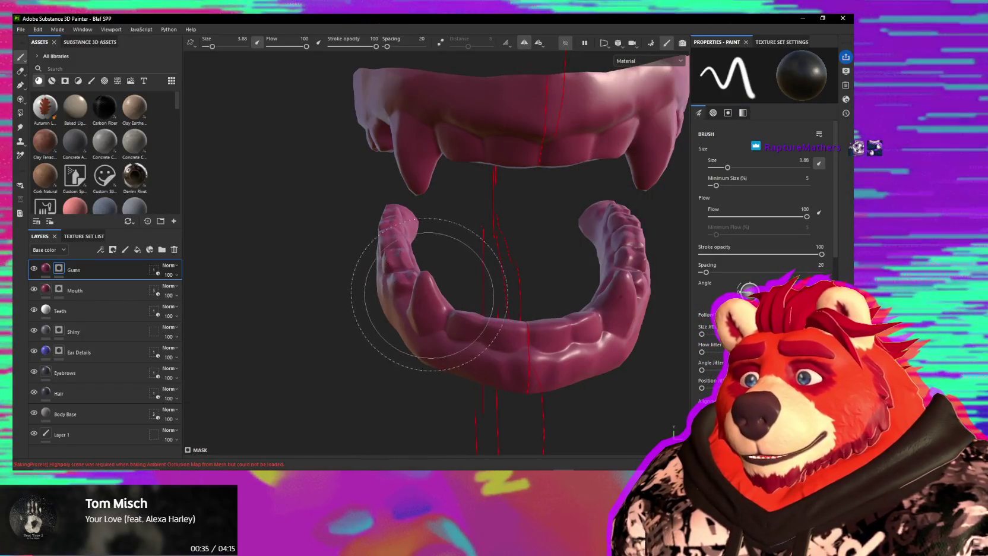
ctrl+right_drag(434, 278, 428, 291)
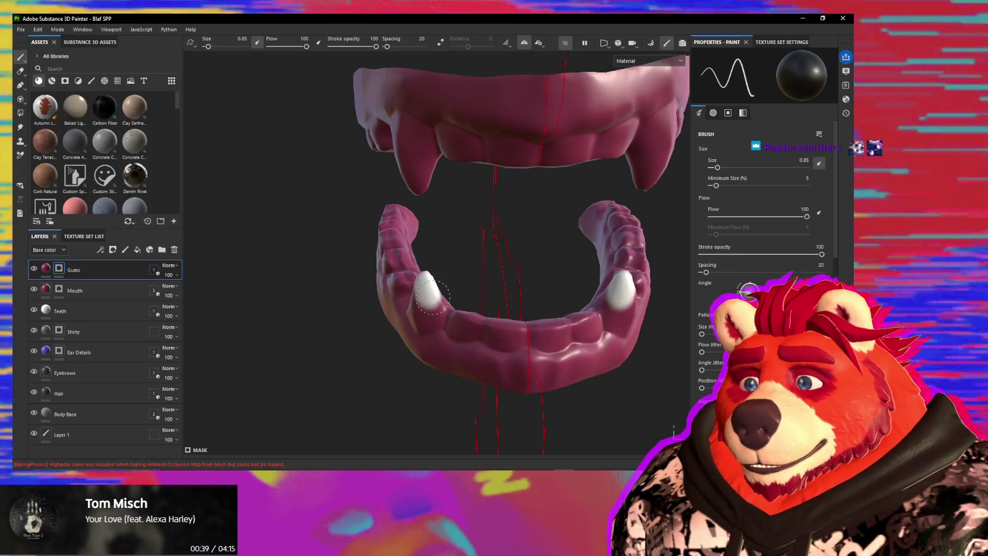
mouse_move(437, 326)
alt+mouse_down()
mouse_move(471, 323)
mouse_move(420, 283)
alt+mouse_up()
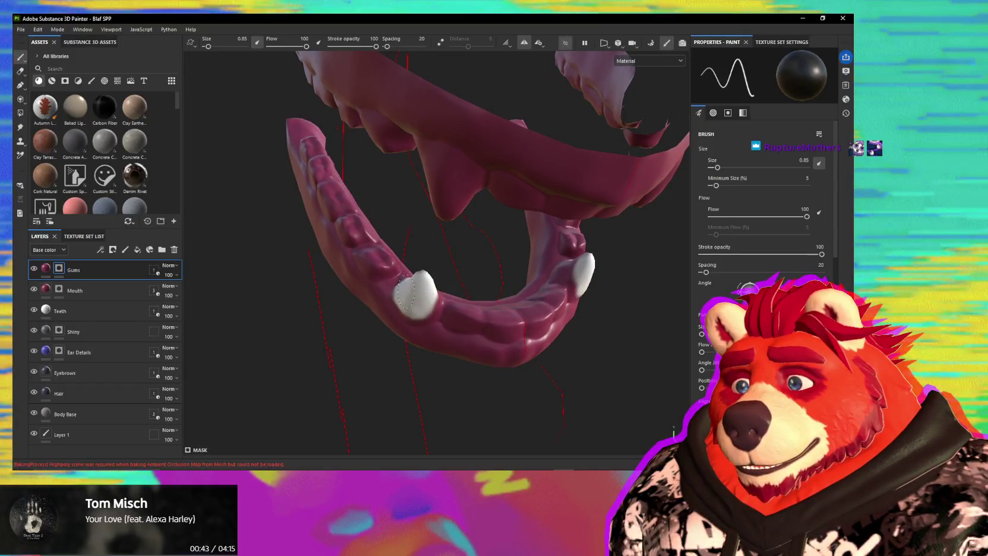
mouse_move(416, 295)
alt+mouse_down()
mouse_move(446, 291)
mouse_move(419, 283)
mouse_move(397, 293)
alt+mouse_up()
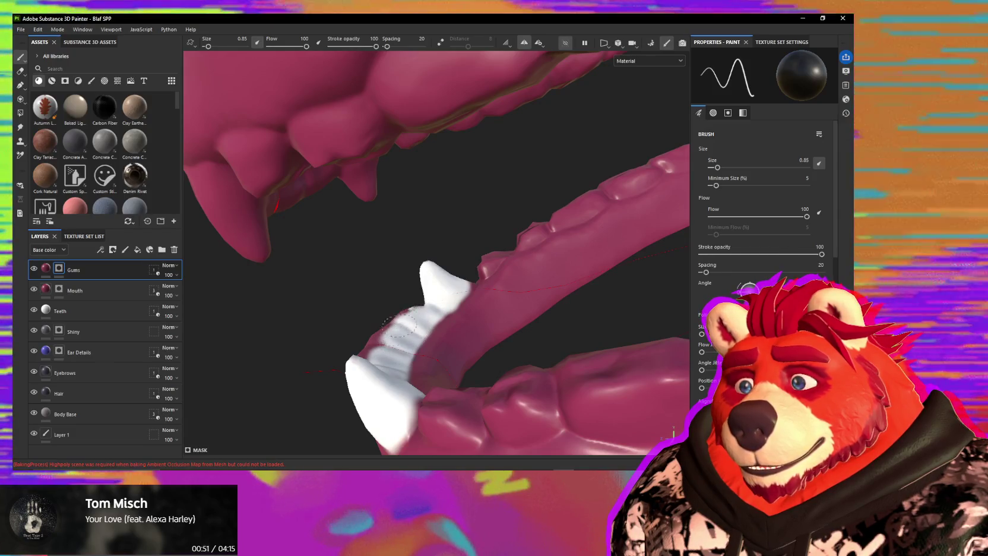
mouse_move(484, 261)
alt+mouse_down()
mouse_move(487, 304)
mouse_move(537, 323)
alt+mouse_up()
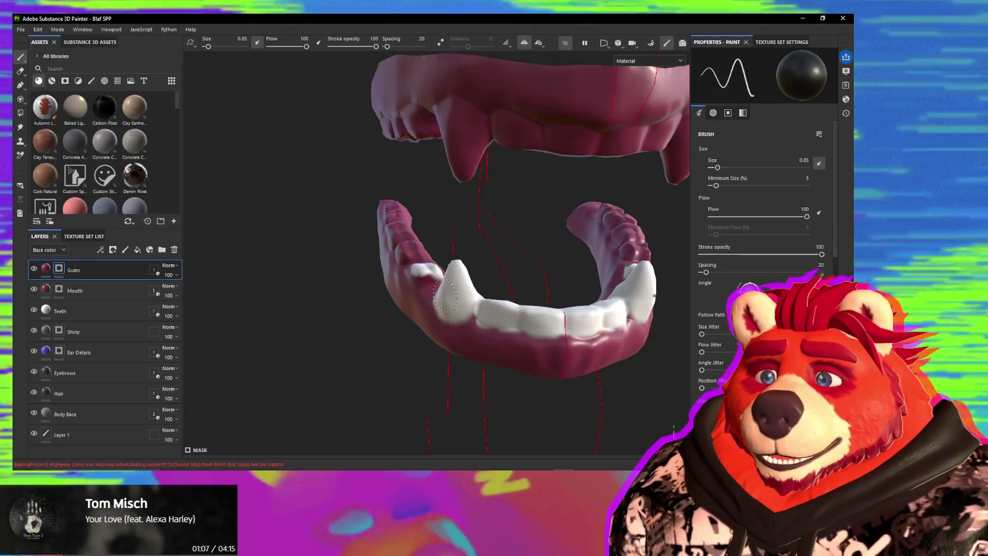
Orbit around the lower jaw to inspect the inner gums and side teeth from several angles.
alt+drag(650, 283, 680, 275)
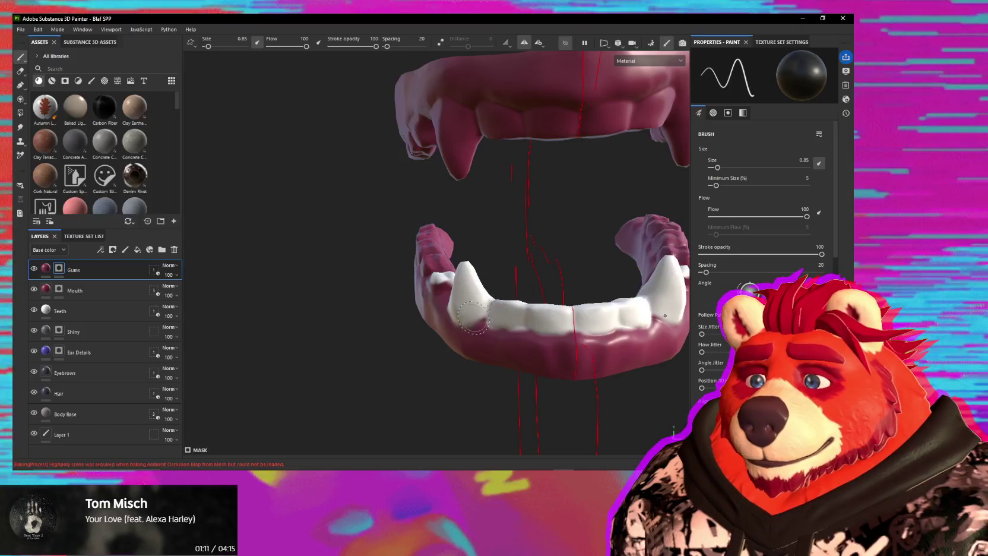
alt+drag(665, 315, 620, 307)
mouse_move(446, 284)
alt+mouse_down()
mouse_move(424, 264)
mouse_move(399, 266)
mouse_move(418, 277)
alt+mouse_up()
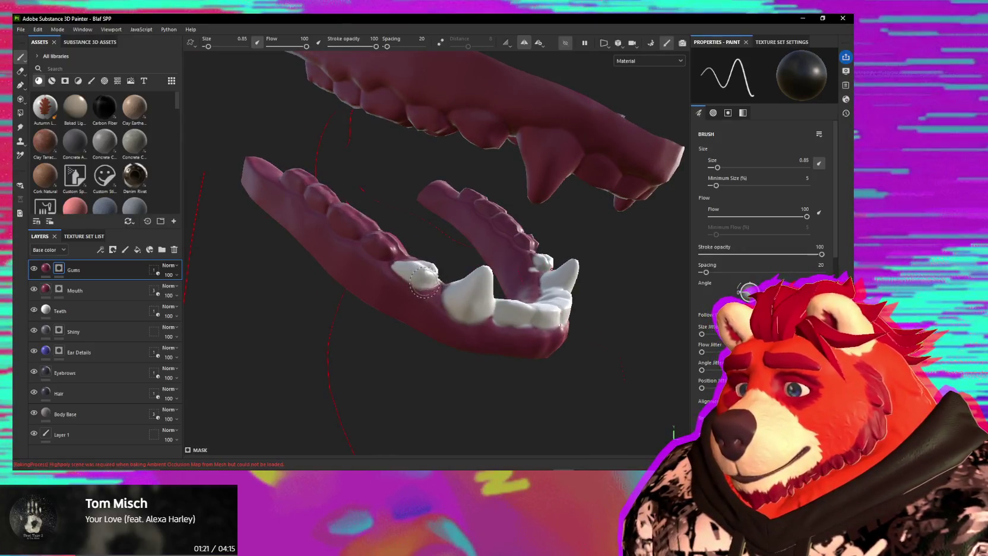
mouse_move(410, 272)
alt+mouse_down()
mouse_move(417, 251)
mouse_move(346, 271)
mouse_move(353, 249)
mouse_move(390, 294)
alt+mouse_up()
mouse_move(528, 360)
alt+mouse_down()
mouse_move(519, 319)
mouse_move(503, 326)
mouse_move(512, 330)
mouse_move(466, 305)
mouse_move(474, 280)
mouse_move(461, 375)
mouse_move(471, 244)
alt+mouse_up()
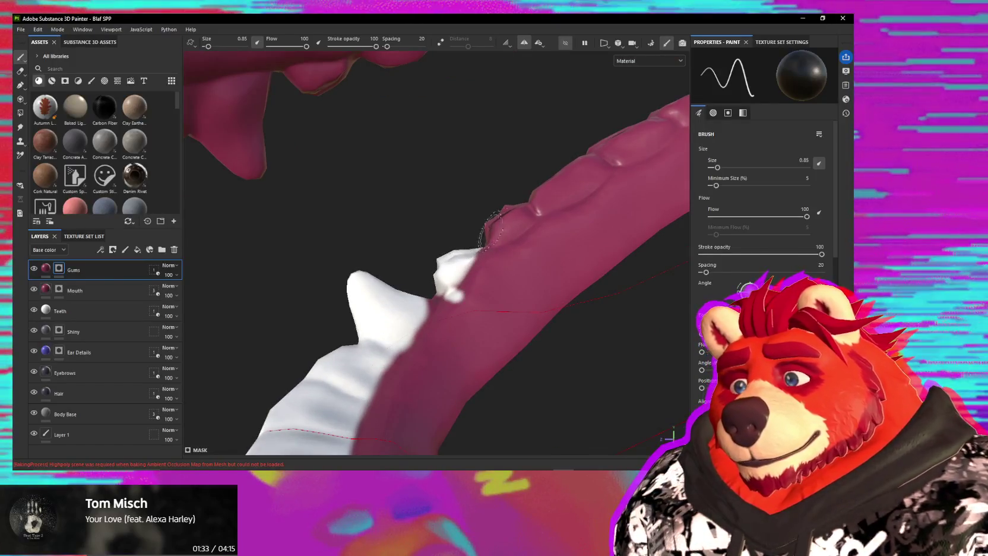
mouse_move(628, 170)
alt+mouse_down()
mouse_move(485, 212)
mouse_move(545, 142)
mouse_move(534, 152)
mouse_move(548, 153)
alt+mouse_up()
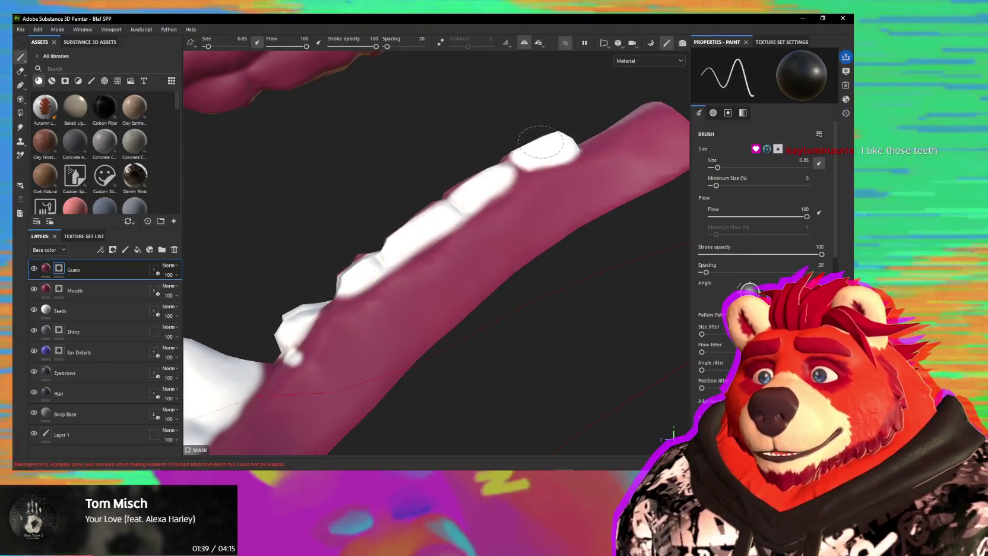
mouse_move(485, 172)
alt+mouse_down()
mouse_move(475, 245)
mouse_move(473, 224)
alt+mouse_up()
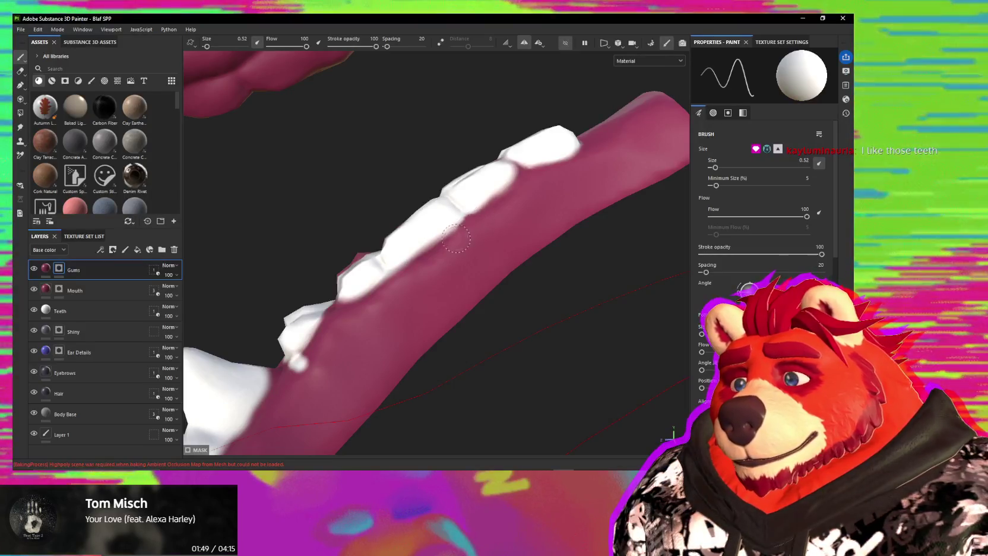
Toggle the mask paint colour to black and back to white, then orbit along the jaw's teeth.
alt+drag(437, 261, 482, 241)
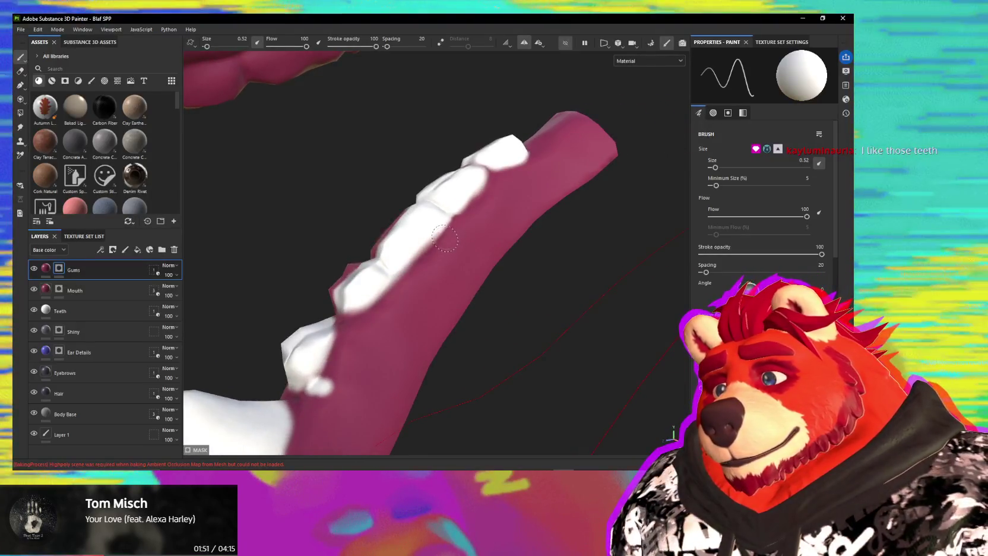
key(x)
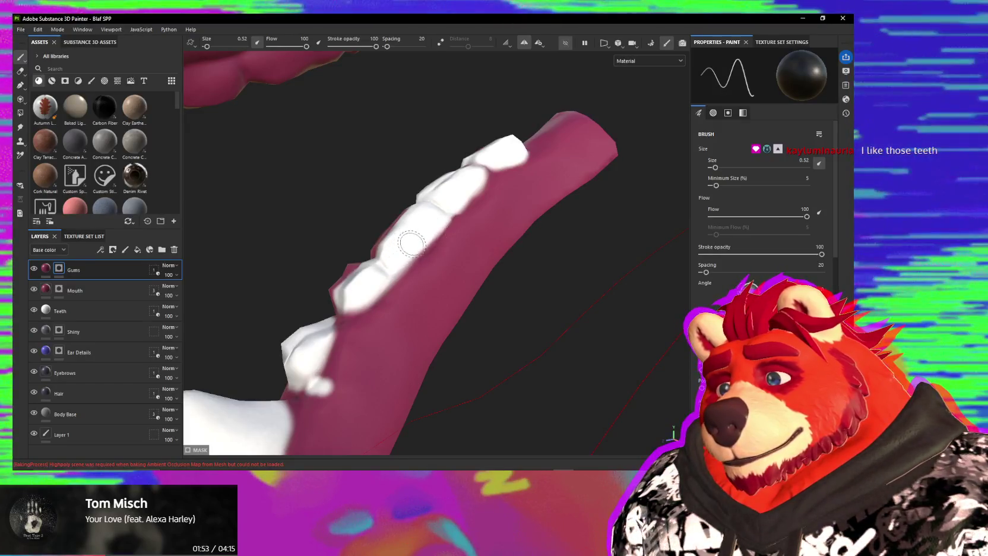
key(x)
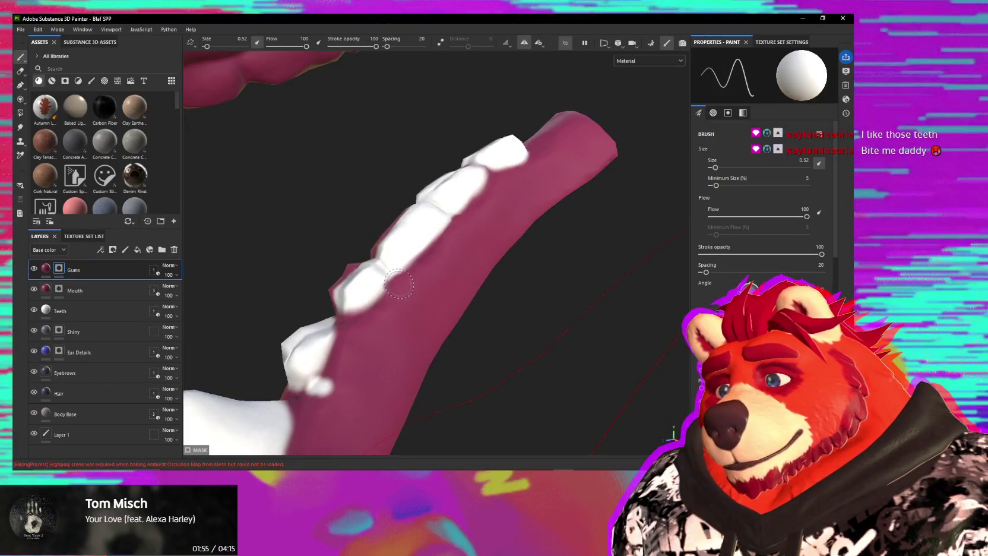
mouse_move(375, 283)
alt+mouse_down()
mouse_move(489, 244)
mouse_move(402, 259)
alt+mouse_up()
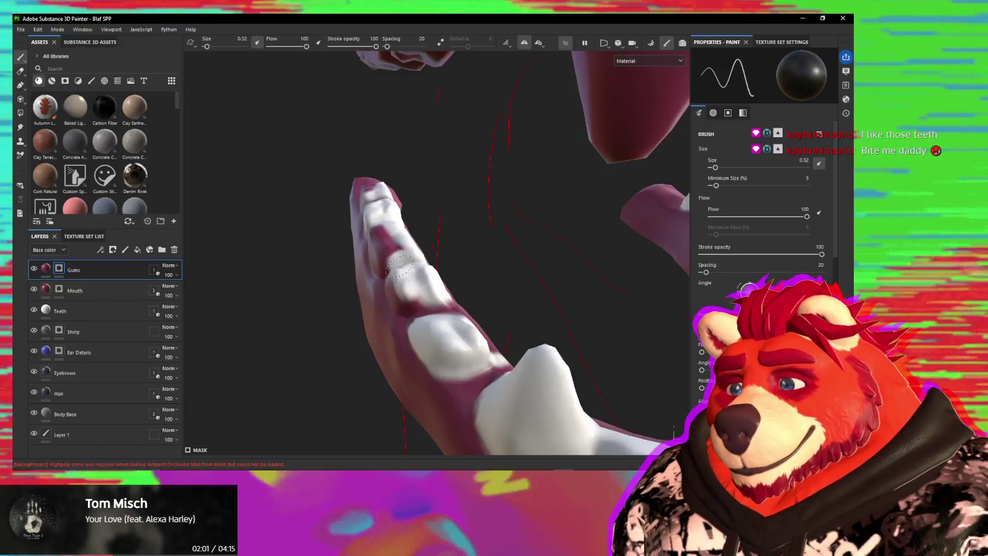
alt+drag(407, 294, 406, 252)
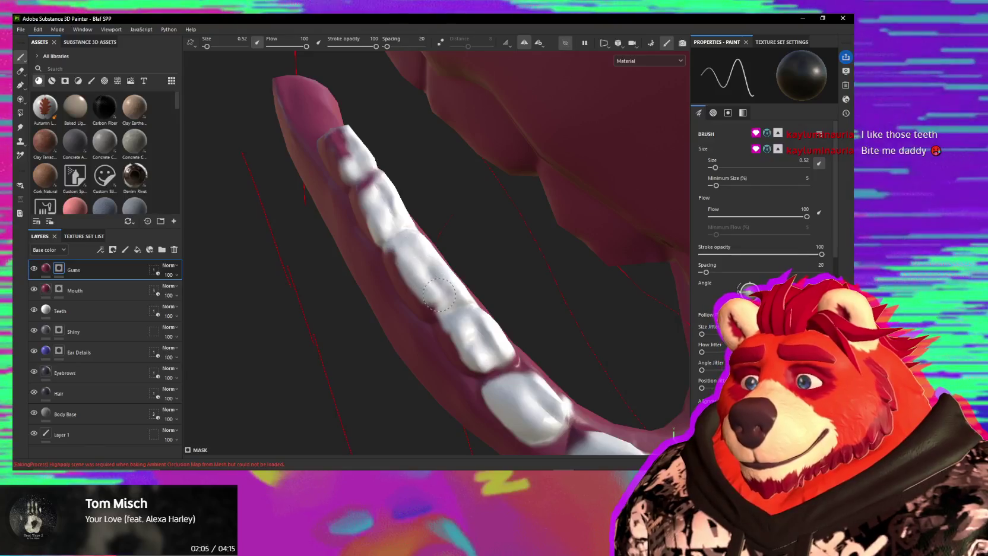
mouse_move(422, 290)
alt+mouse_down()
mouse_move(360, 241)
mouse_move(462, 332)
mouse_move(383, 253)
alt+mouse_up()
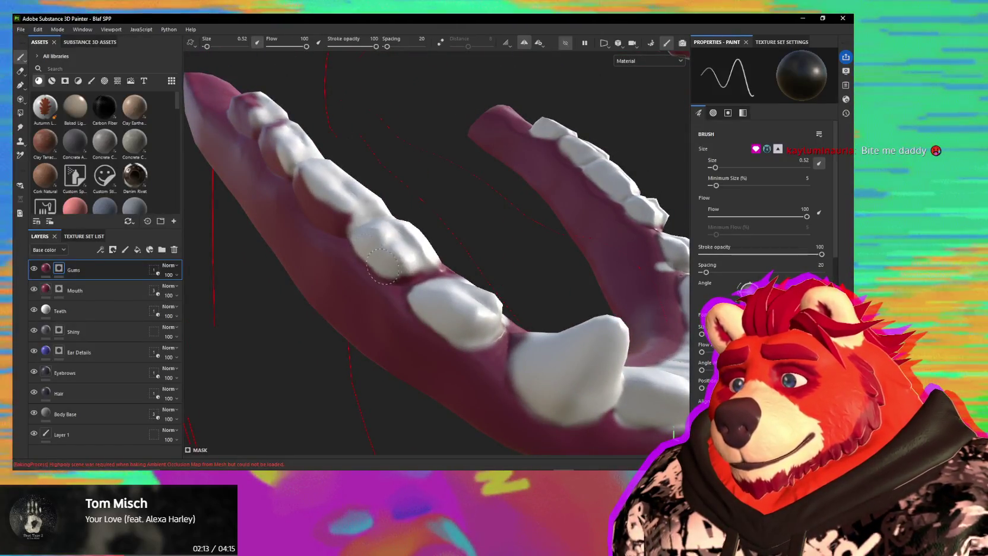
alt+drag(382, 268, 420, 286)
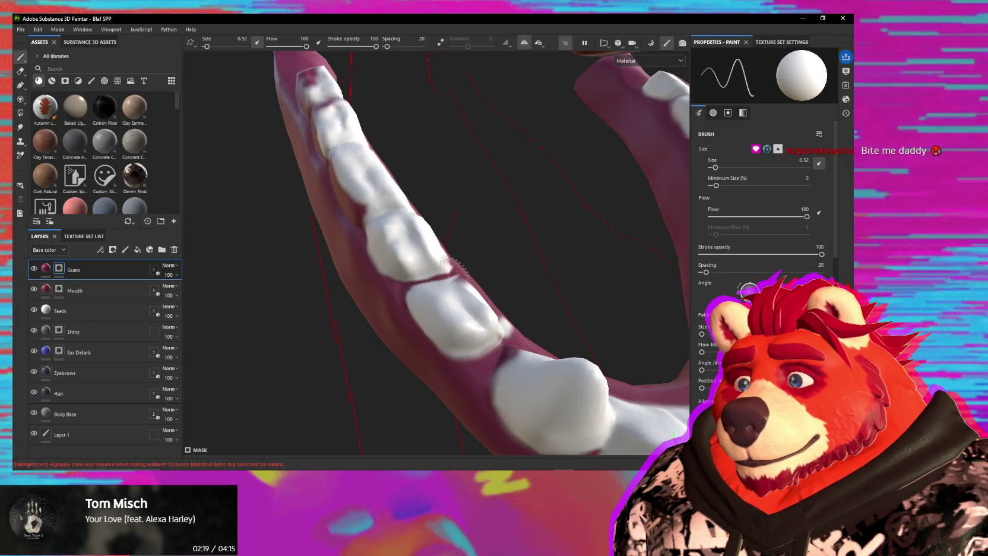
alt+drag(470, 257, 423, 300)
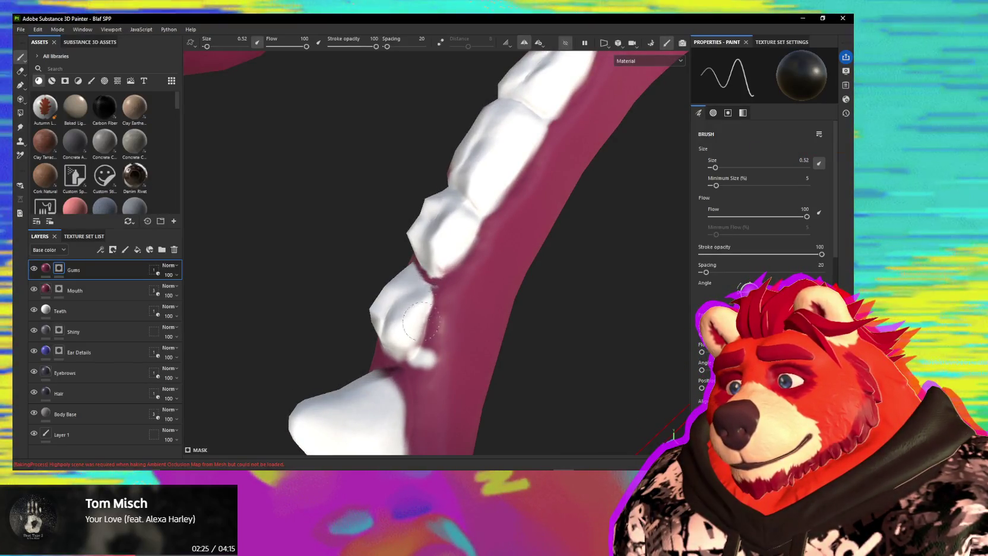
Paint the stray white spot on the gum back to pink and check the teeth from new angles.
drag(420, 355, 417, 369)
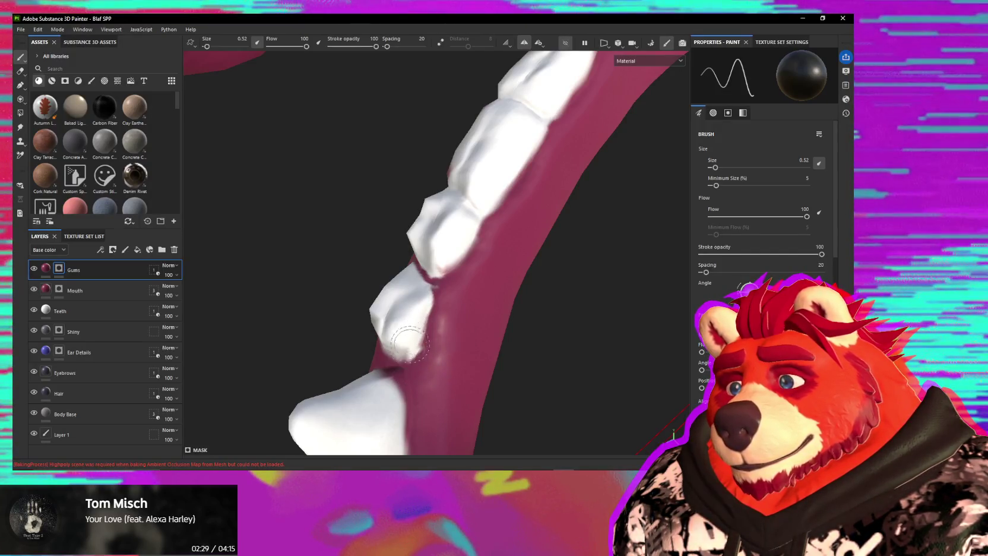
mouse_move(395, 354)
alt+mouse_down()
mouse_move(463, 331)
mouse_move(416, 332)
mouse_move(524, 172)
mouse_move(418, 279)
mouse_move(548, 213)
alt+mouse_up()
alt+drag(500, 226, 430, 284)
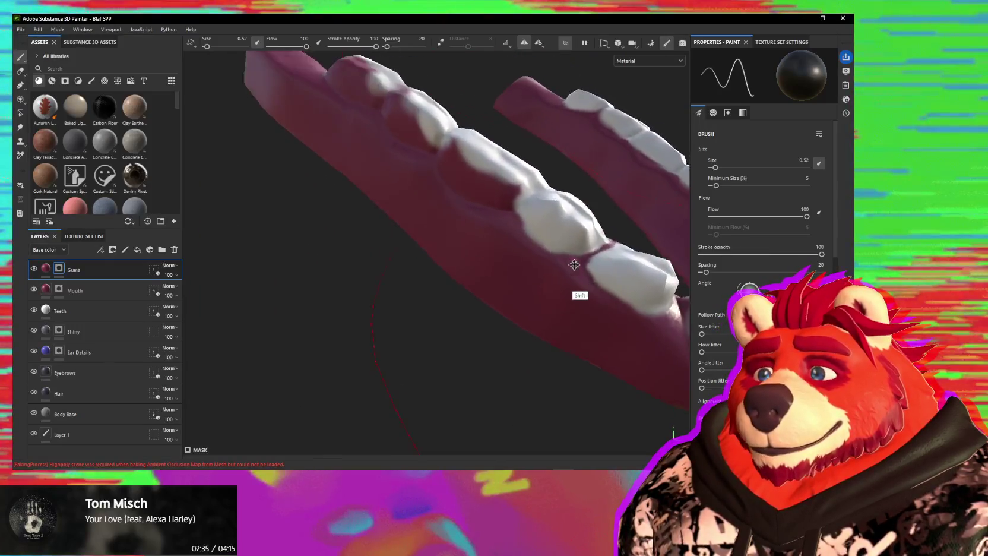
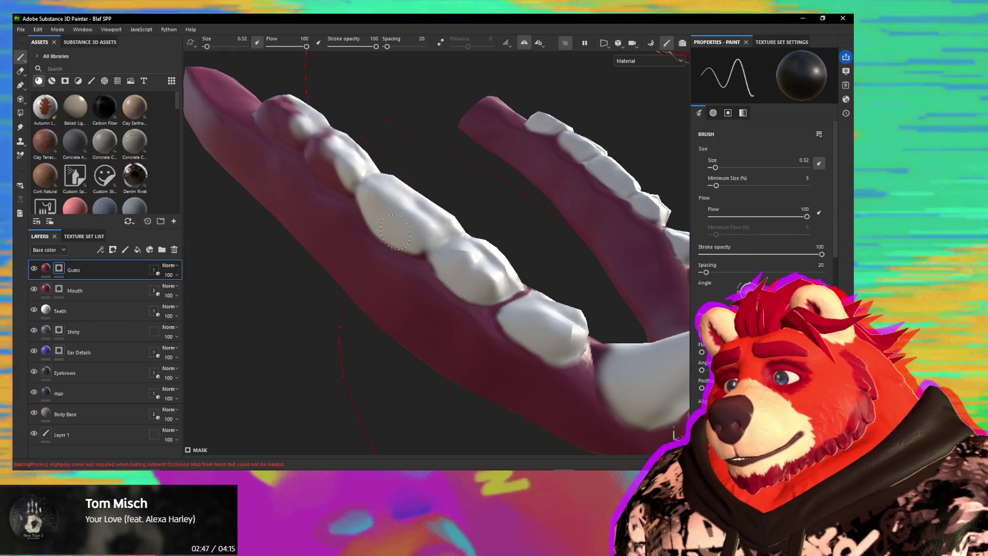
Paint pink gum colour over the stray white along the lower tooth edges.
middle_drag(382, 225, 438, 226)
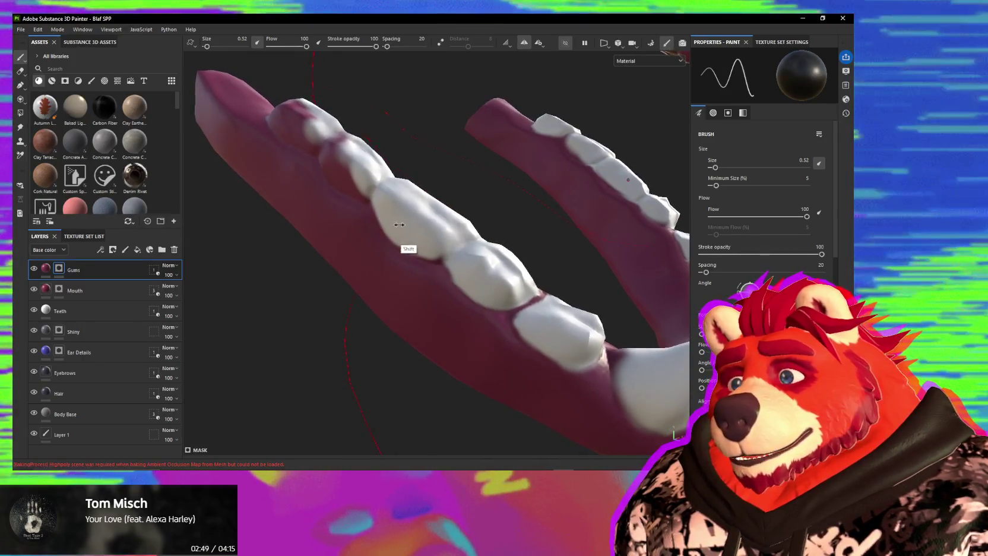
shift+right_drag(438, 227, 451, 230)
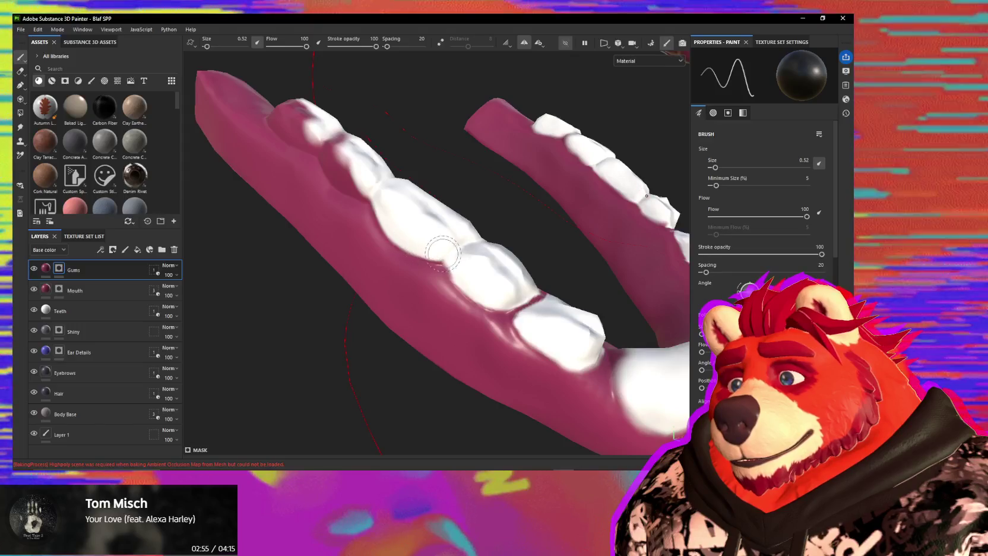
mouse_move(385, 196)
alt+mouse_down()
mouse_move(404, 194)
mouse_move(443, 260)
mouse_move(421, 225)
mouse_move(427, 247)
alt+mouse_up()
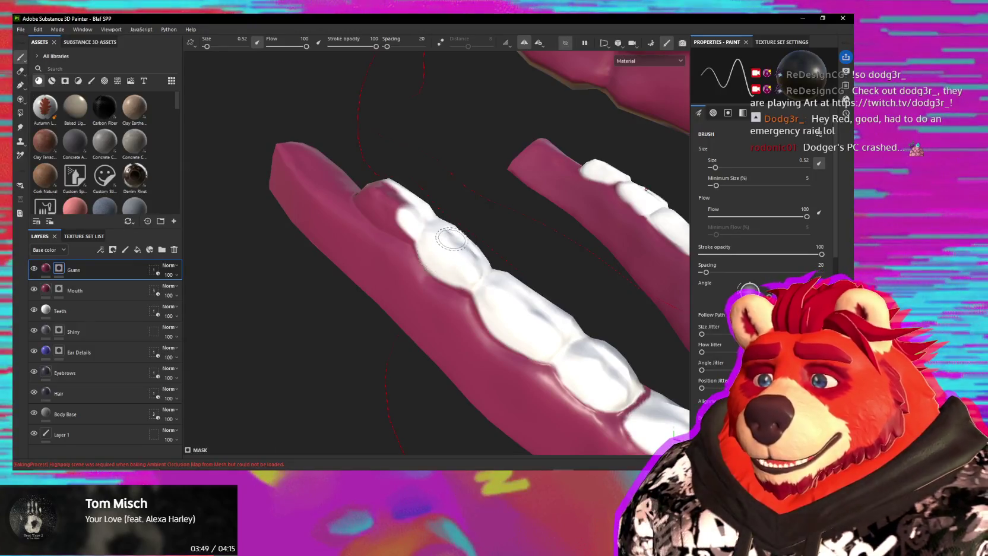
alt+drag(423, 209, 416, 224)
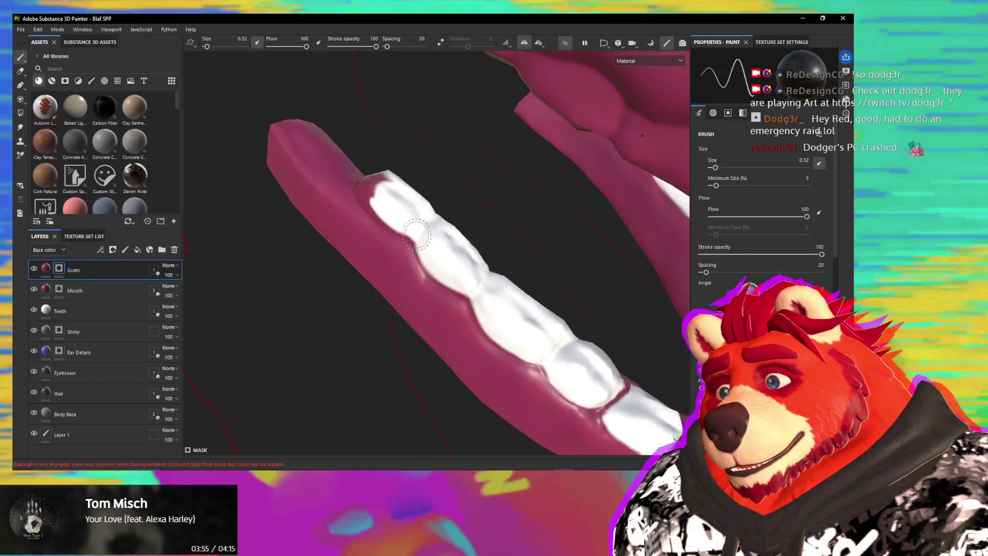
mouse_move(373, 198)
mouse_down()
mouse_move(387, 218)
mouse_move(391, 203)
mouse_move(363, 190)
mouse_move(221, 381)
mouse_up()
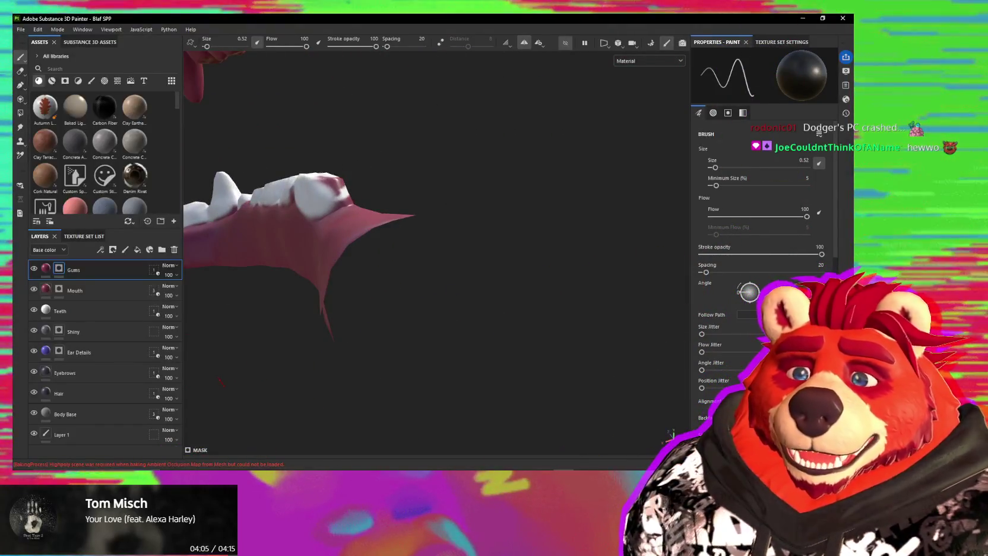
mouse_move(220, 382)
alt+mouse_down()
mouse_move(359, 232)
mouse_move(413, 255)
alt+mouse_up()
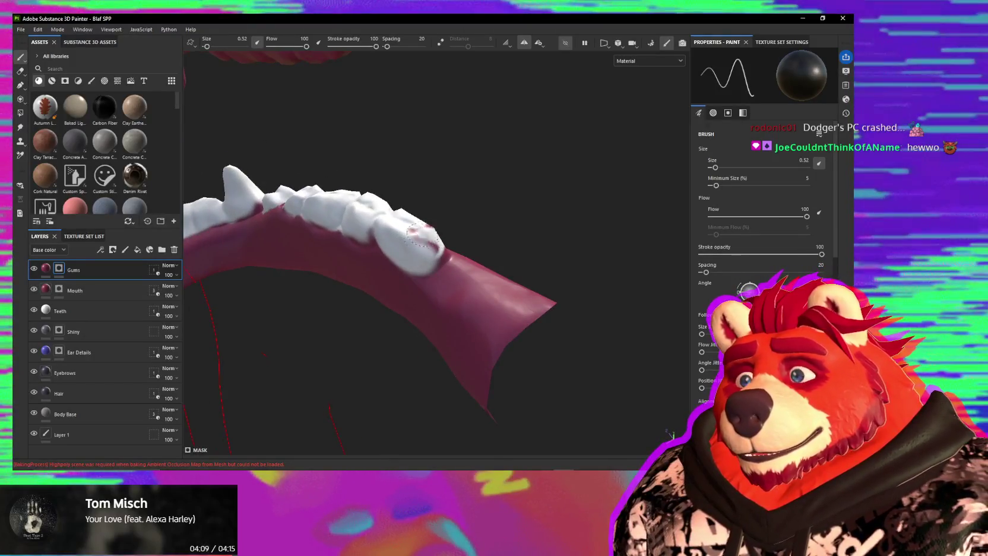
alt+drag(419, 265, 465, 220)
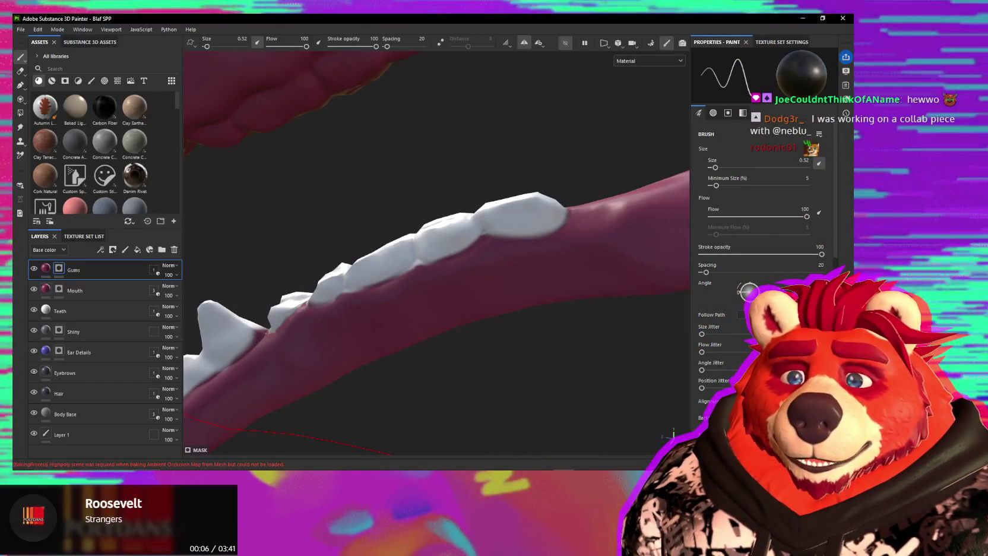
alt+drag(501, 294, 520, 293)
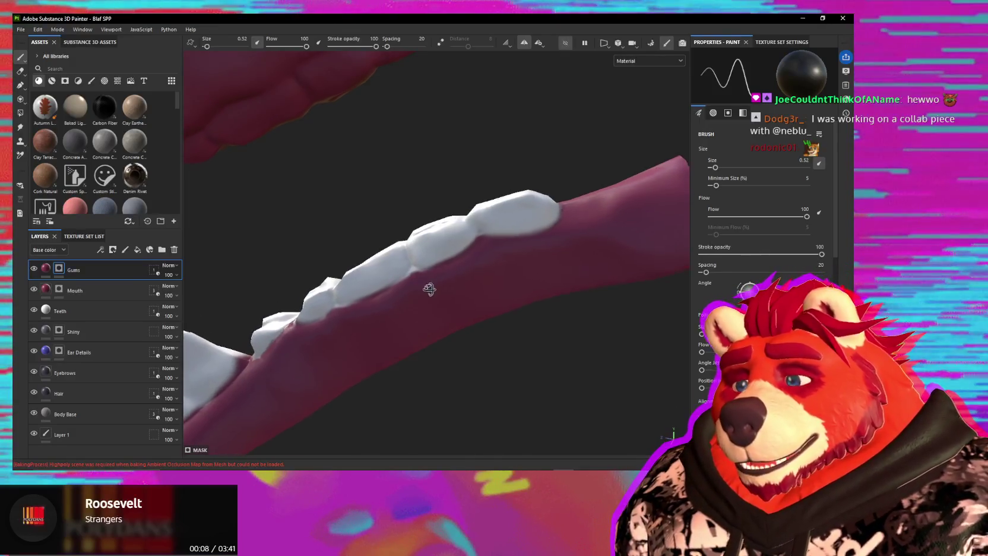
alt+drag(428, 289, 440, 223)
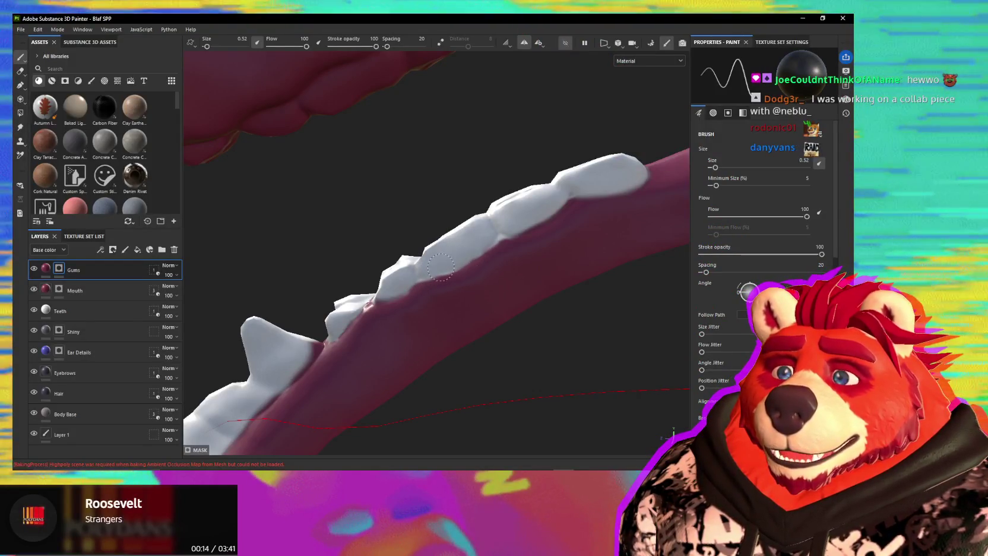
mouse_move(442, 267)
alt+mouse_down()
mouse_move(511, 292)
mouse_move(553, 333)
alt+mouse_up()
scroll(593, 368, down, 5)
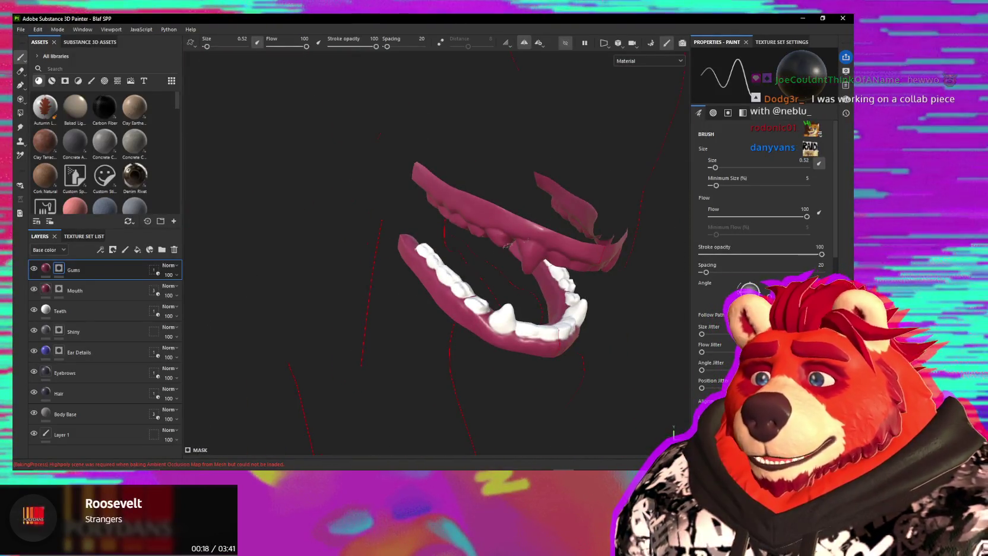
Turn off isolation to show the whole wolf model and orbit around it.
click(566, 43)
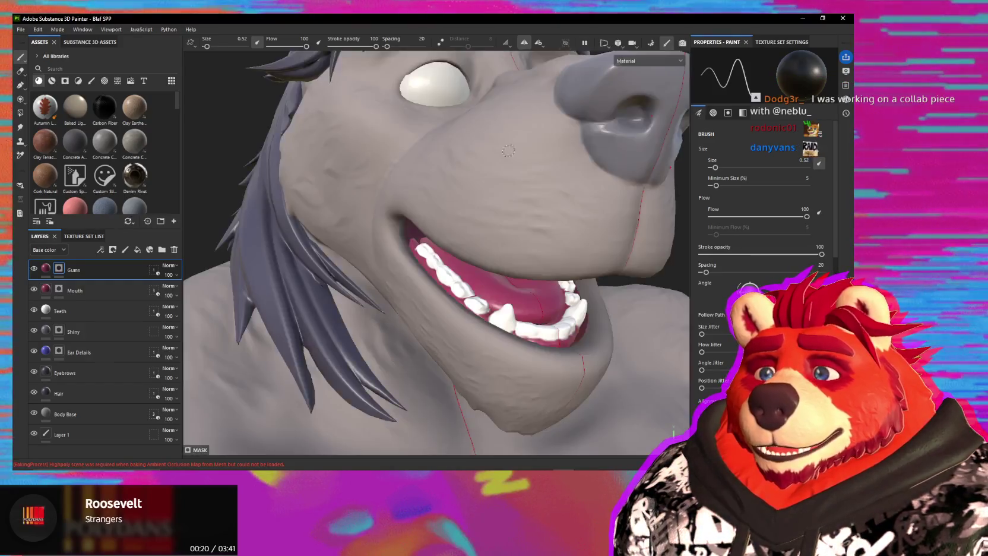
alt+drag(331, 318, 357, 321)
mouse_move(517, 262)
alt+mouse_down()
mouse_move(597, 323)
mouse_move(425, 276)
alt+mouse_up()
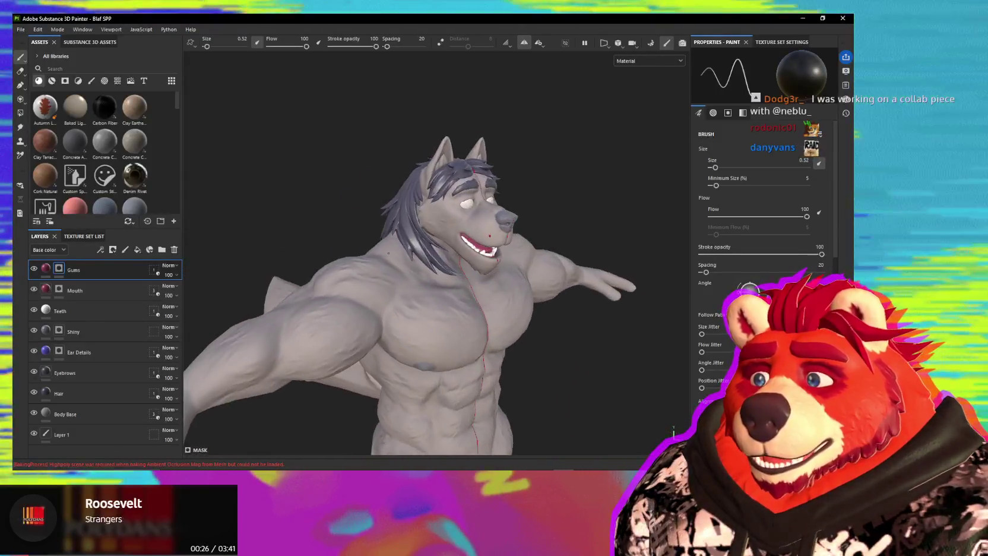
Zoom in on the wolf's head and eye, select the Shiny layer, and view the muzzle head-on.
scroll(425, 276, up, 3)
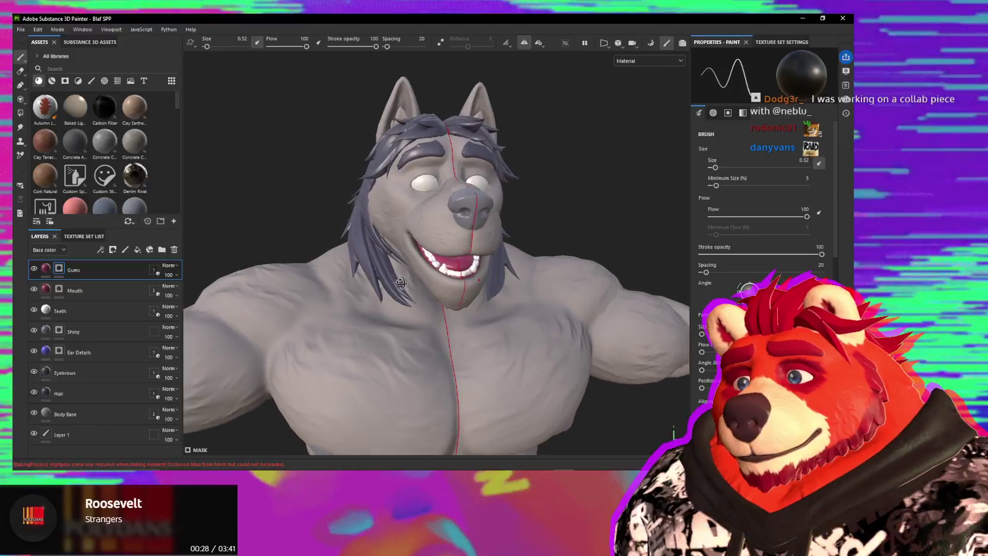
mouse_move(453, 276)
alt+mouse_down()
mouse_move(527, 290)
mouse_move(476, 189)
mouse_move(451, 200)
alt+mouse_up()
scroll(527, 289, up, 3)
scroll(476, 188, up, 3)
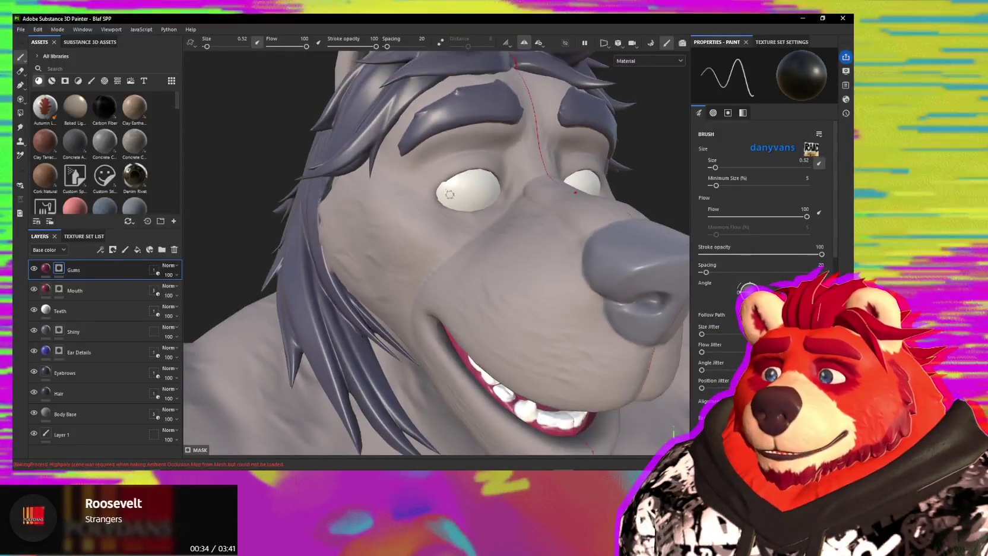
scroll(452, 199, up, 2)
scroll(454, 200, up, 2)
scroll(461, 203, up, 2)
scroll(445, 208, up, 2)
mouse_move(434, 211)
alt+mouse_down()
mouse_move(342, 205)
mouse_move(441, 194)
mouse_move(419, 187)
mouse_move(530, 196)
mouse_move(441, 228)
mouse_move(476, 203)
mouse_move(531, 214)
mouse_move(578, 280)
mouse_move(529, 220)
mouse_move(374, 93)
mouse_move(439, 154)
mouse_move(475, 226)
mouse_move(360, 247)
mouse_move(552, 253)
mouse_move(451, 212)
mouse_move(416, 231)
alt+mouse_up()
click(73, 331)
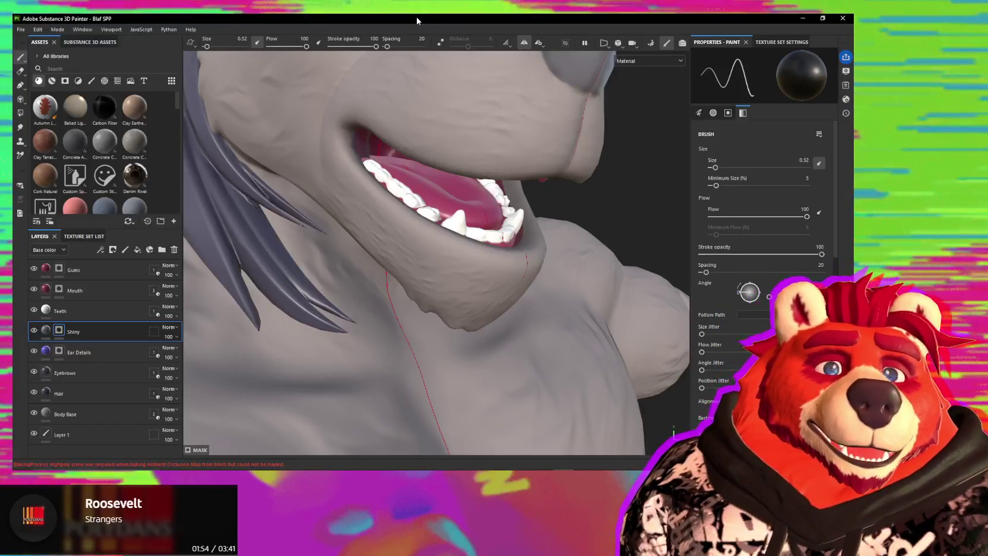
alt+drag(416, 238, 487, 238)
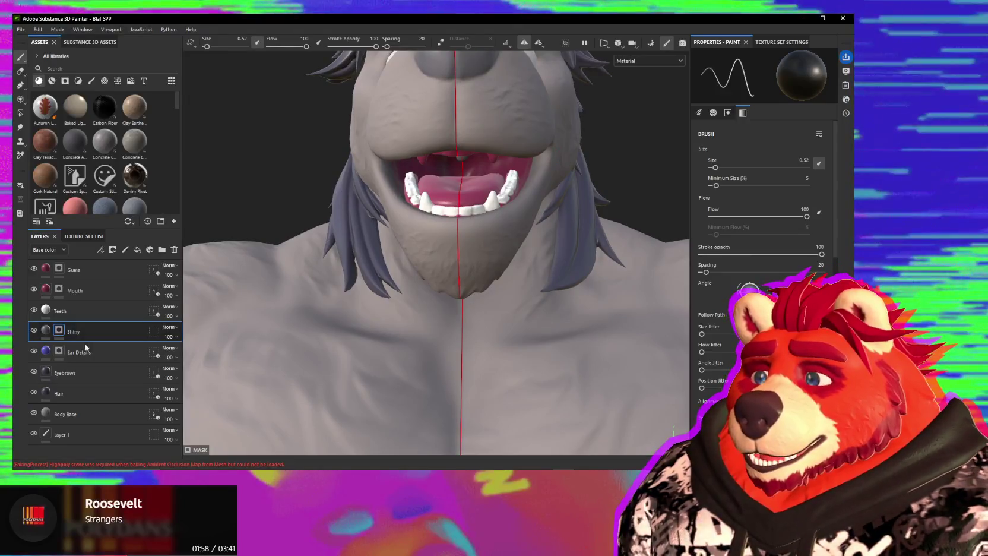
Isolate the Gums layer and paint both upper fangs white symmetrically.
click(107, 271)
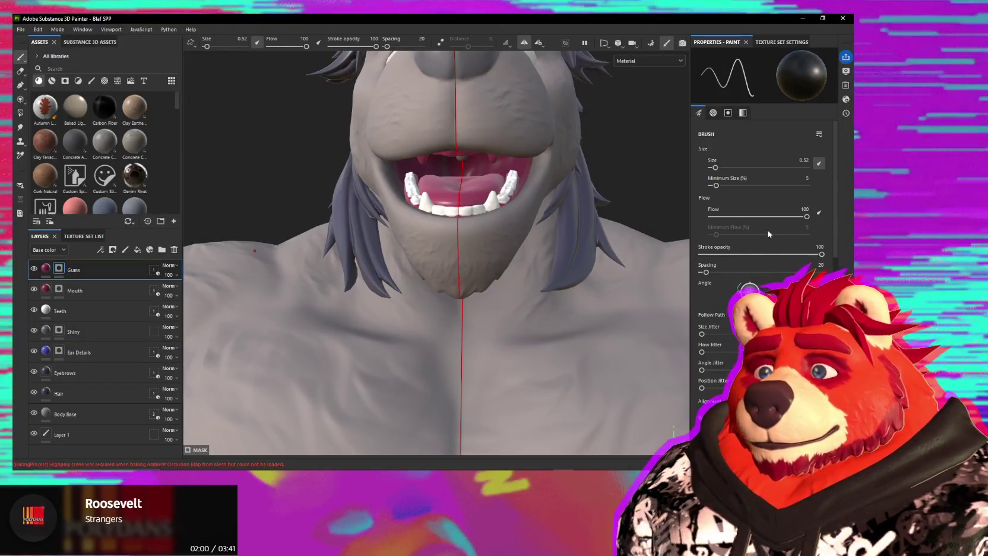
click(566, 44)
alt+drag(454, 173, 433, 193)
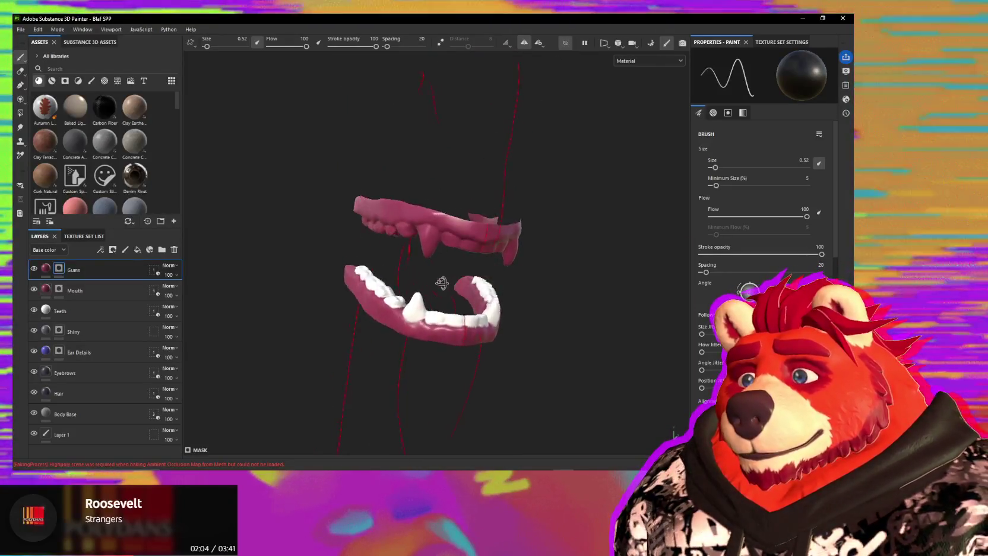
scroll(433, 193, up, 3)
scroll(433, 193, up, 2)
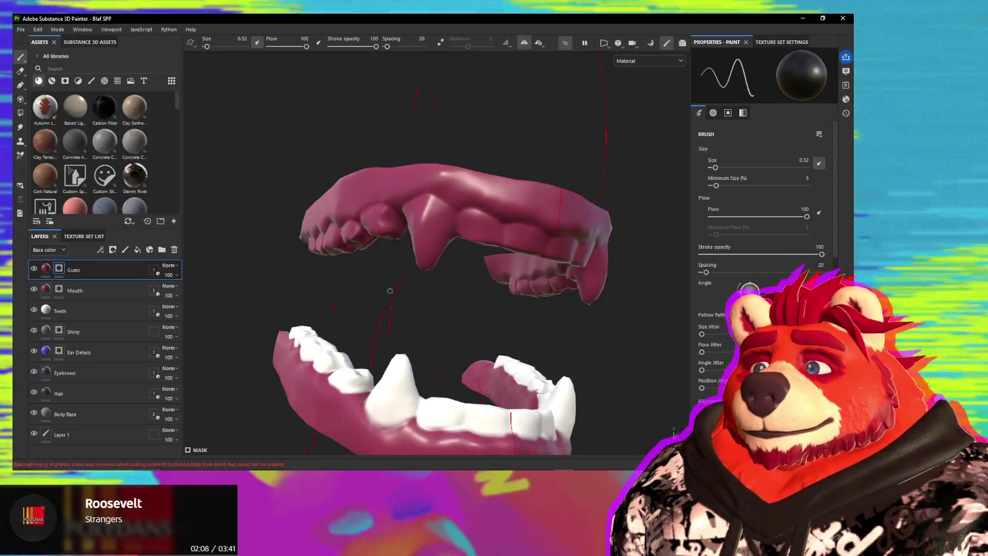
mouse_move(439, 204)
mouse_down()
mouse_move(445, 221)
mouse_move(426, 244)
mouse_up()
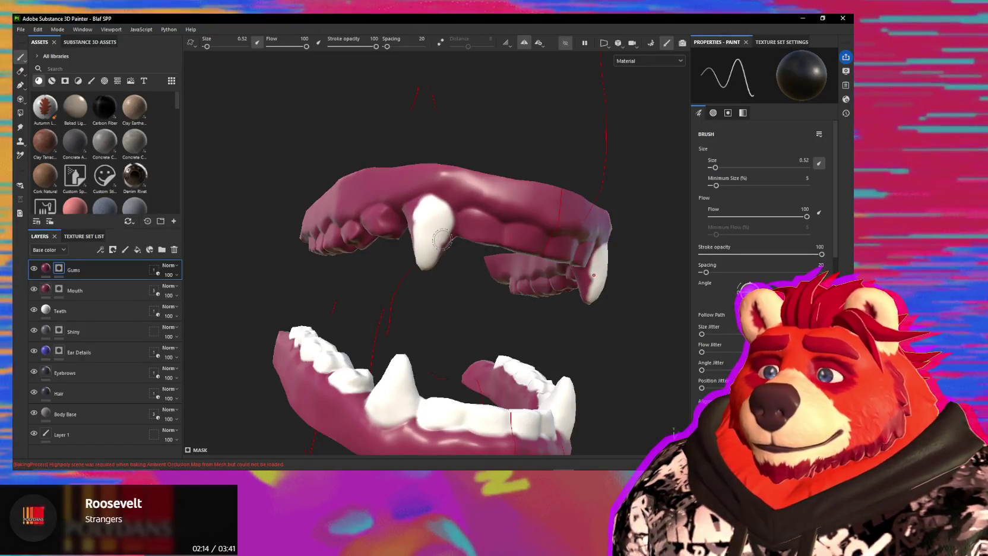
Paint a white band along the lower gum edge.
alt+drag(444, 199, 416, 197)
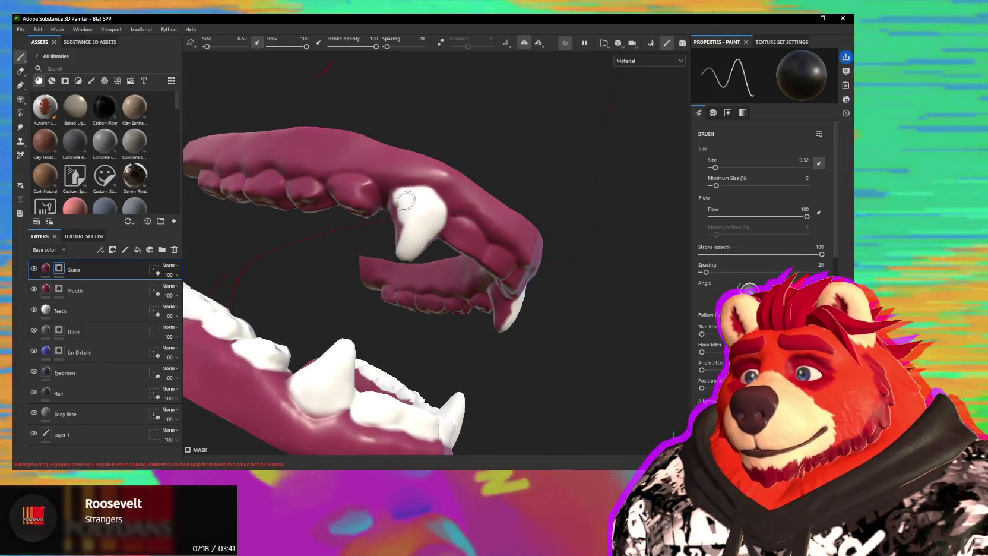
alt+drag(405, 200, 394, 189)
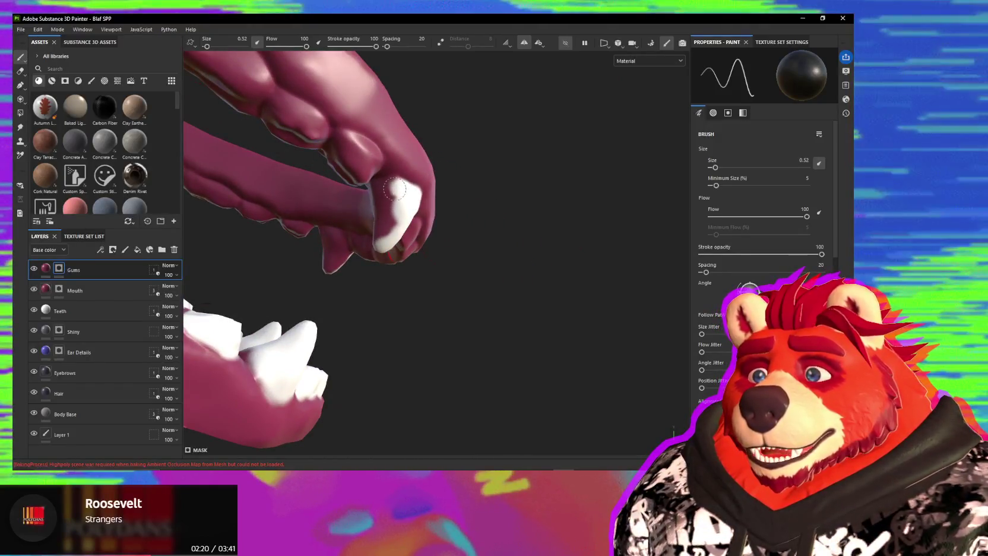
alt+drag(376, 224, 392, 221)
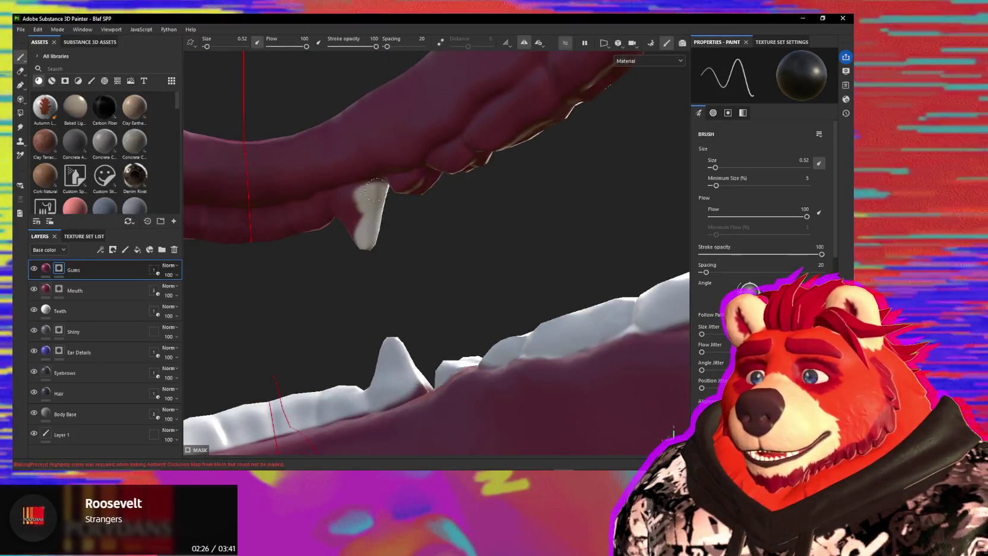
mouse_move(374, 190)
alt+mouse_down()
mouse_move(366, 249)
mouse_move(407, 265)
mouse_move(362, 282)
mouse_move(231, 297)
alt+mouse_up()
drag(403, 270, 339, 279)
drag(214, 285, 310, 291)
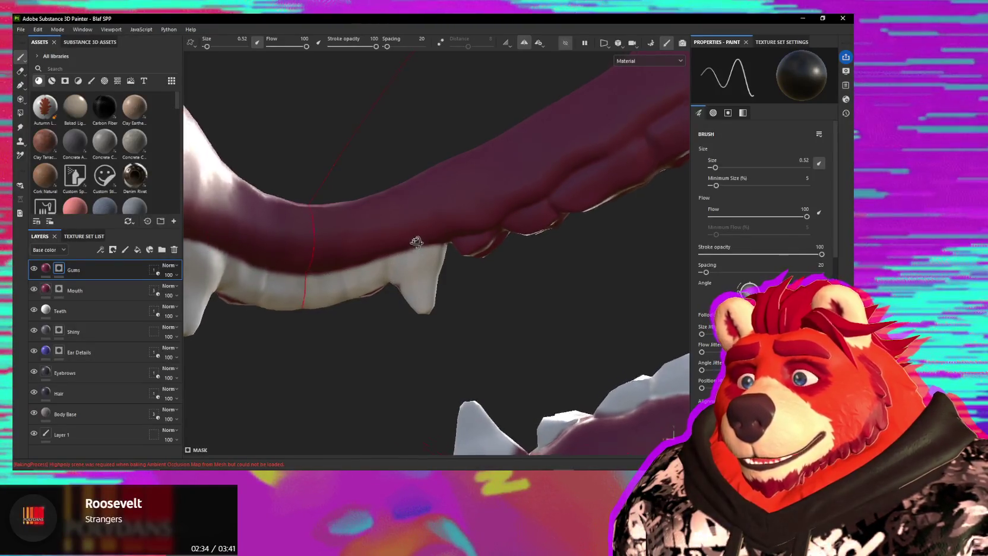
alt+drag(416, 242, 402, 272)
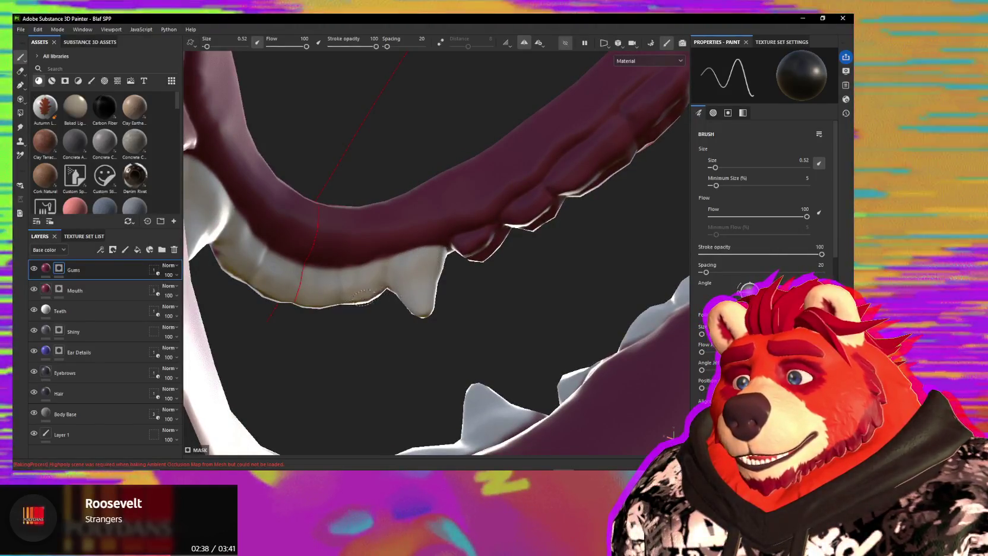
mouse_move(380, 283)
alt+mouse_down()
mouse_move(541, 309)
mouse_move(452, 269)
mouse_move(490, 229)
mouse_move(351, 271)
alt+mouse_up()
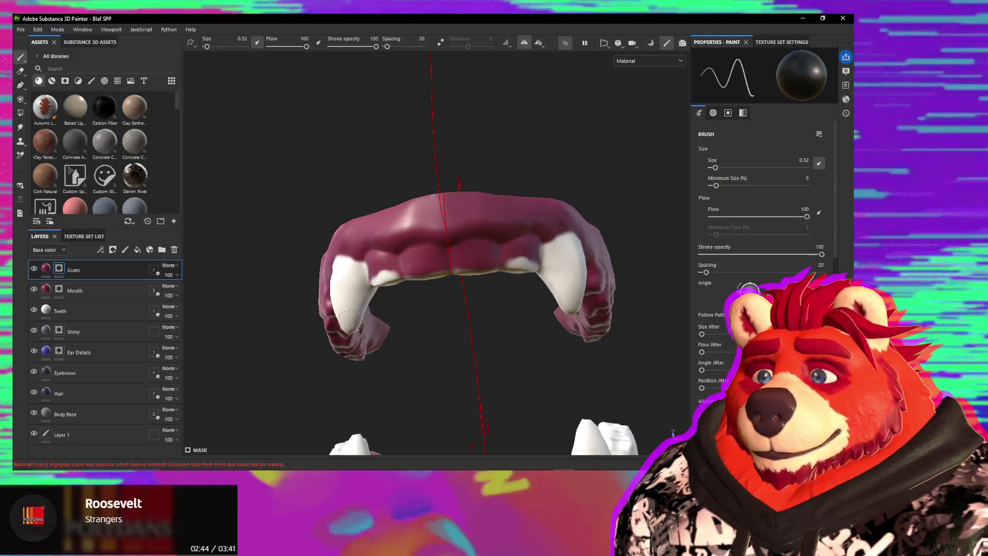
Paint white along the upper tooth edge and check the gums from the side and below.
alt+drag(349, 290, 410, 288)
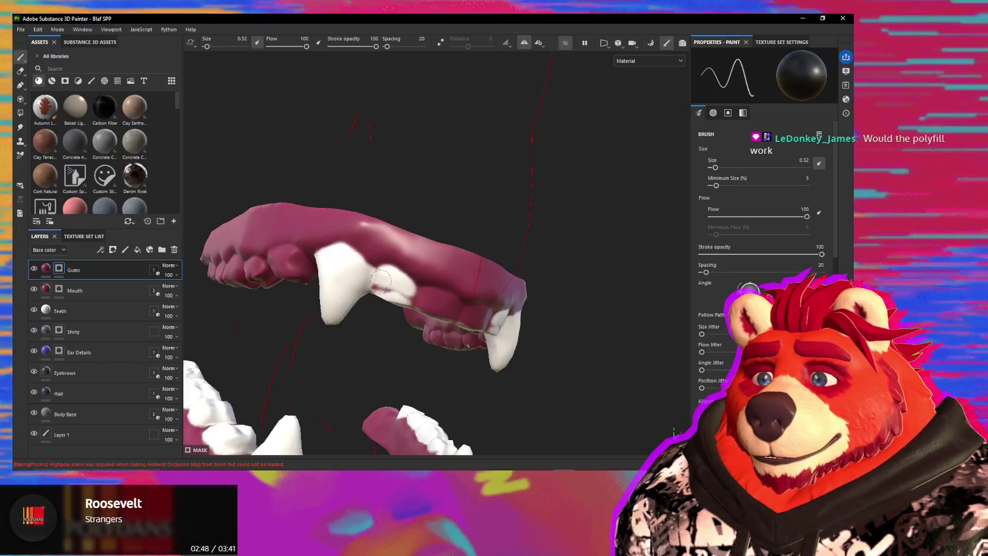
mouse_move(380, 285)
mouse_down()
mouse_move(446, 304)
mouse_move(407, 201)
mouse_move(395, 240)
mouse_up()
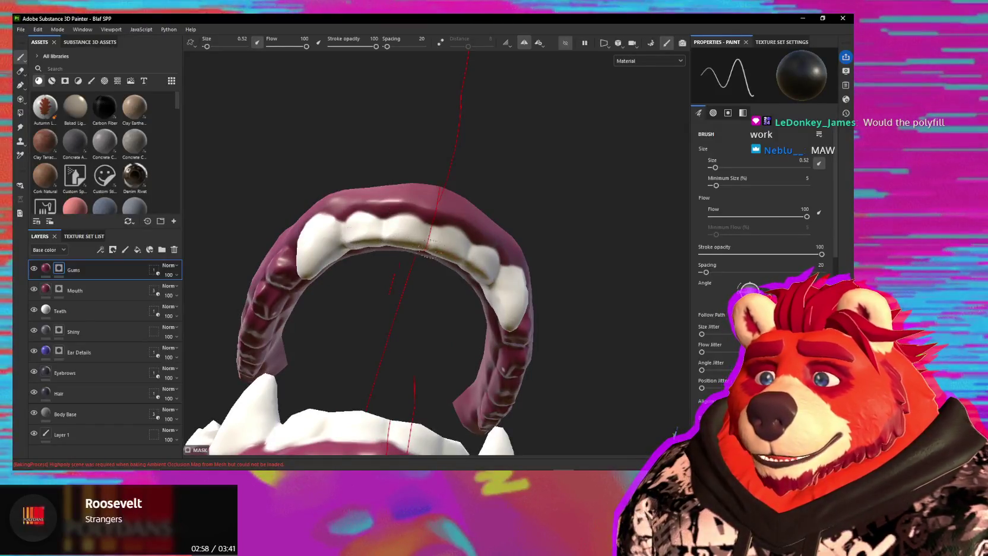
mouse_move(397, 242)
alt+mouse_down()
mouse_move(395, 227)
mouse_move(383, 267)
alt+mouse_up()
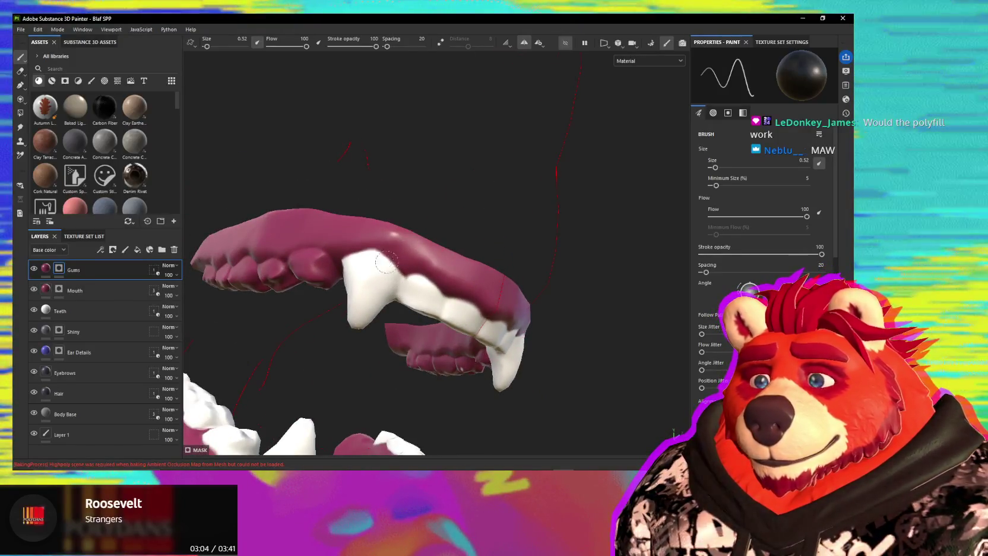
mouse_move(386, 261)
alt+mouse_down()
mouse_move(475, 304)
mouse_move(424, 282)
mouse_move(453, 293)
alt+mouse_up()
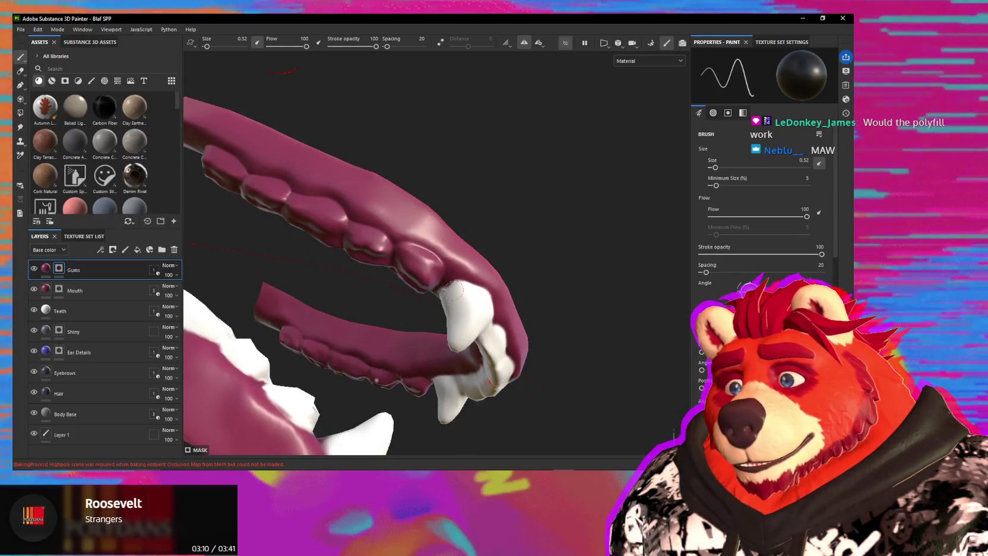
alt+drag(452, 290, 444, 339)
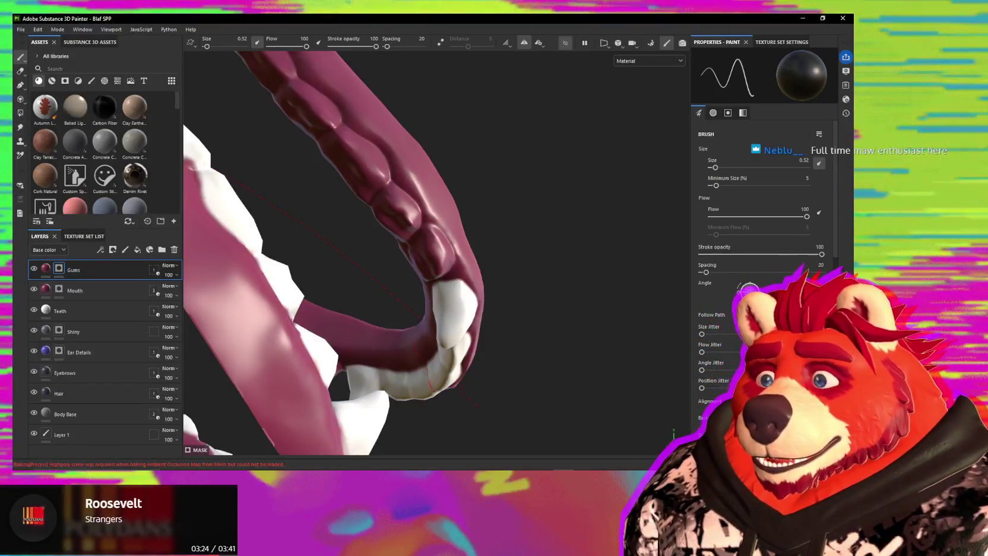
Switch to Polygon Fill mode so the gums' wireframe shows.
click(20, 113)
mouse_move(475, 226)
alt+mouse_down()
mouse_move(501, 228)
mouse_move(321, 216)
mouse_move(423, 259)
mouse_move(456, 222)
mouse_move(507, 223)
mouse_move(535, 257)
mouse_move(542, 299)
mouse_move(517, 332)
mouse_move(537, 359)
mouse_move(519, 357)
mouse_move(407, 264)
alt+mouse_up()
scroll(330, 220, up, 3)
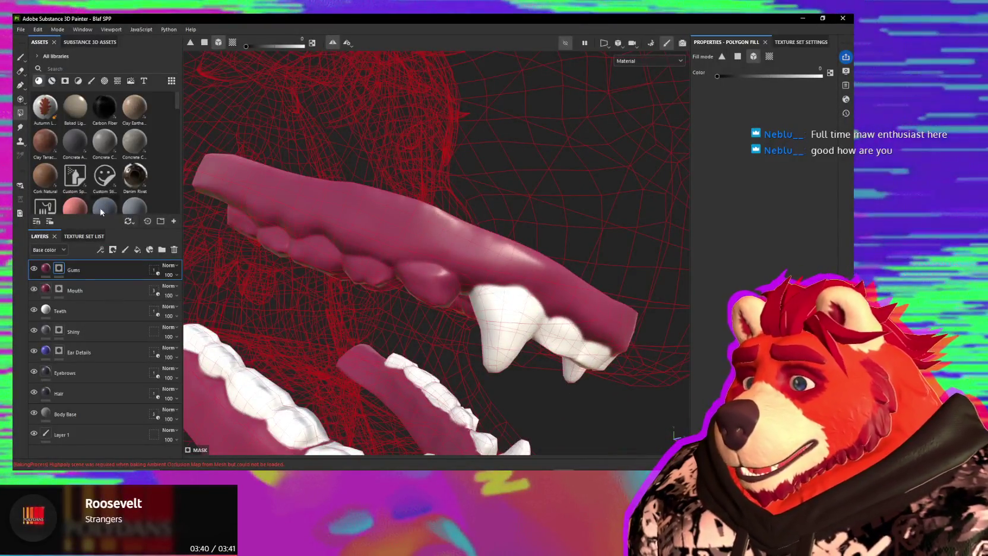
Switch back to the Paint brush and view the gum ridge and canines from below.
click(22, 59)
mouse_move(482, 310)
alt+mouse_down()
mouse_move(472, 282)
mouse_move(490, 284)
alt+mouse_up()
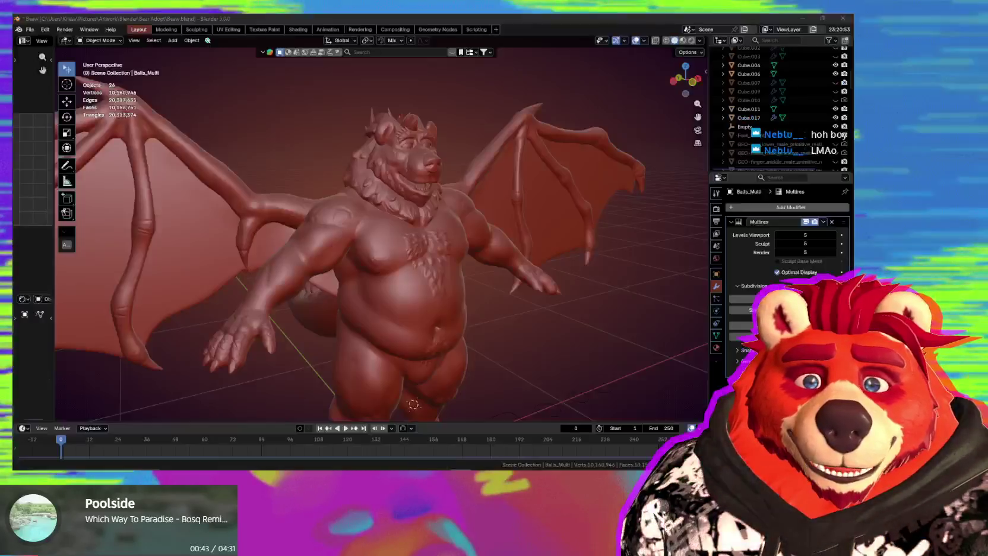
Zoom from the full bear figure into a close-up of its open mouth's inner surface.
mouse_move(486, 283)
ctrl+middle_down()
mouse_move(424, 257)
mouse_move(406, 270)
mouse_move(408, 304)
mouse_move(425, 288)
mouse_move(399, 239)
ctrl+middle_up()
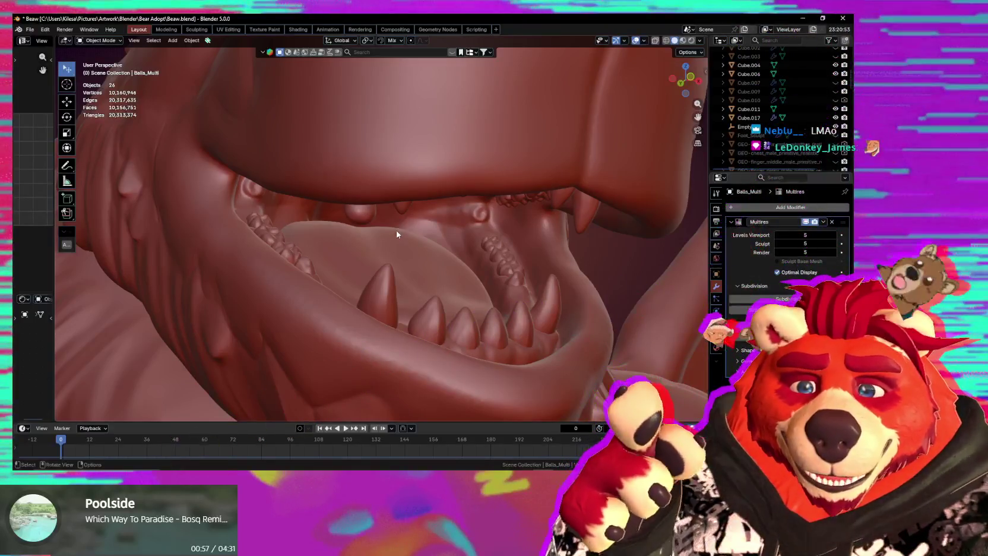
middle_drag(402, 230, 348, 243)
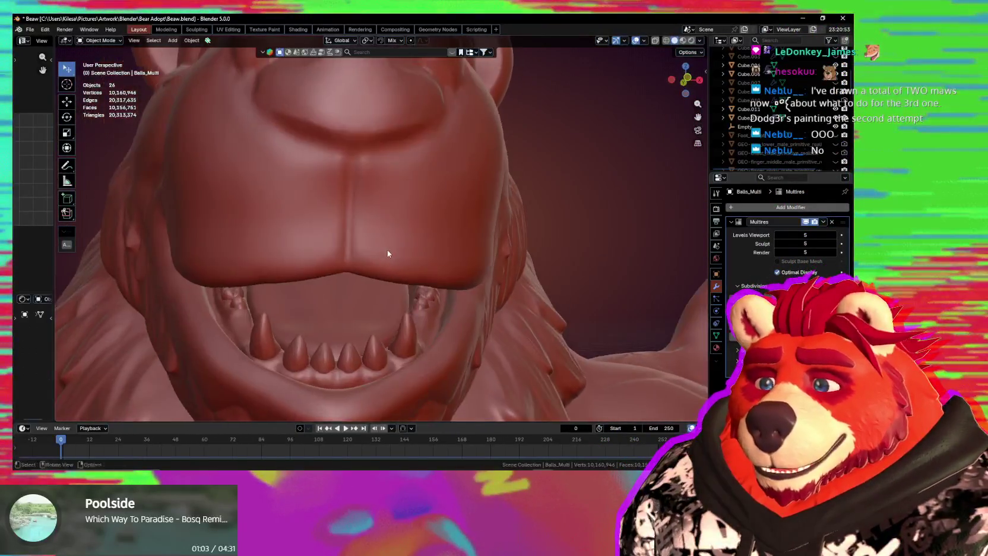
mouse_move(347, 243)
middle_down()
mouse_move(403, 206)
mouse_move(383, 228)
mouse_move(346, 216)
mouse_move(305, 224)
mouse_move(373, 216)
mouse_move(410, 226)
mouse_move(364, 230)
middle_up()
scroll(363, 228, up, 3)
scroll(371, 176, up, 3)
scroll(412, 258, up, 3)
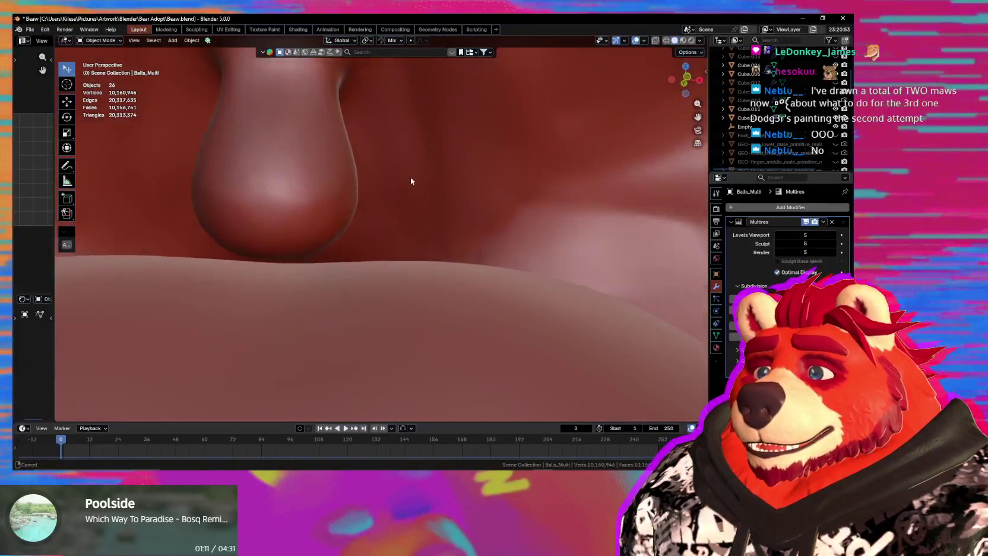
scroll(412, 183, up, 3)
mouse_move(390, 191)
middle_down()
mouse_move(378, 205)
mouse_move(428, 290)
middle_up()
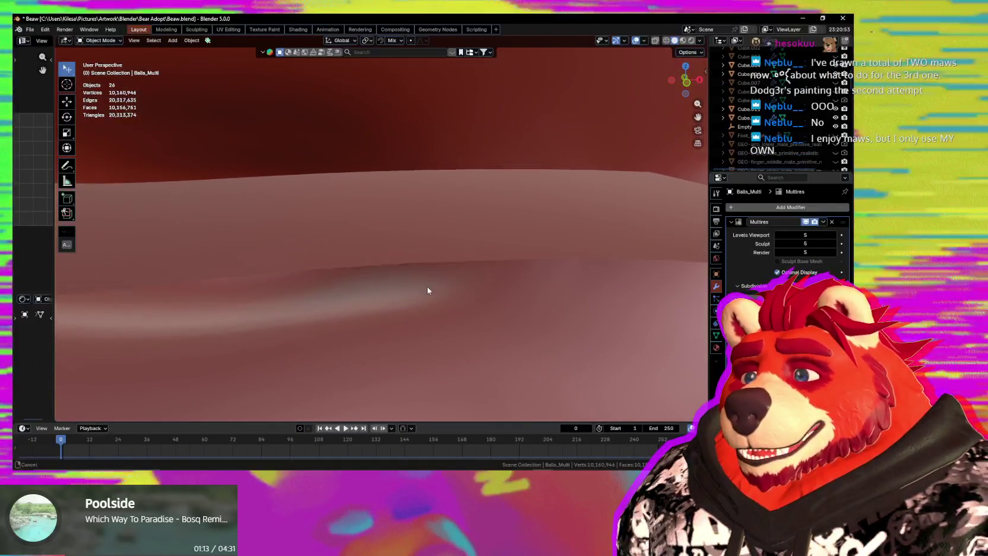
mouse_move(365, 83)
shift+middle_down()
mouse_move(284, 166)
mouse_move(300, 232)
mouse_move(314, 190)
shift+middle_up()
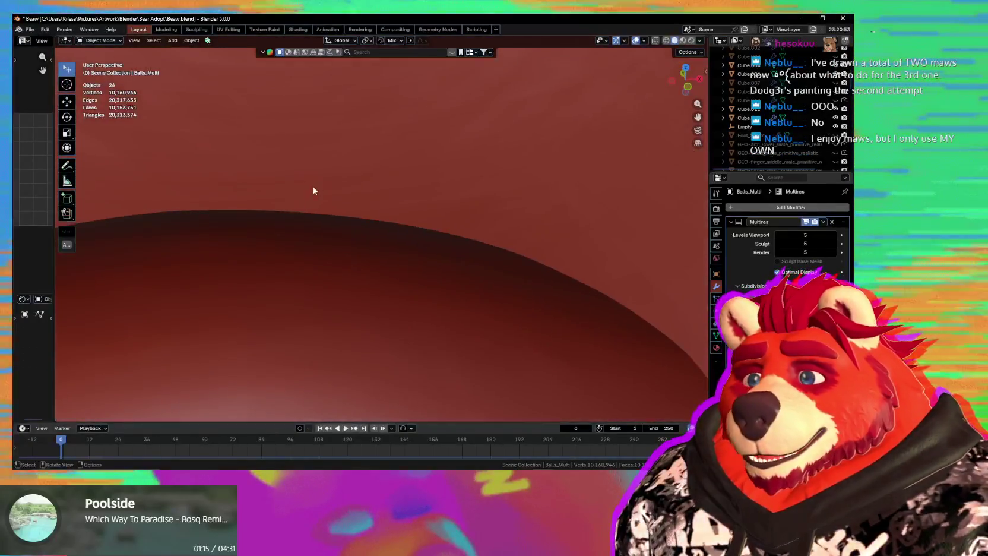
Pull back to frontal and three-quarter views of the bear's head, mouth and chest.
scroll(355, 215, down, 5)
mouse_move(348, 137)
middle_down()
mouse_move(370, 206)
mouse_move(426, 253)
mouse_move(402, 254)
mouse_move(388, 213)
middle_up()
scroll(364, 164, down, 3)
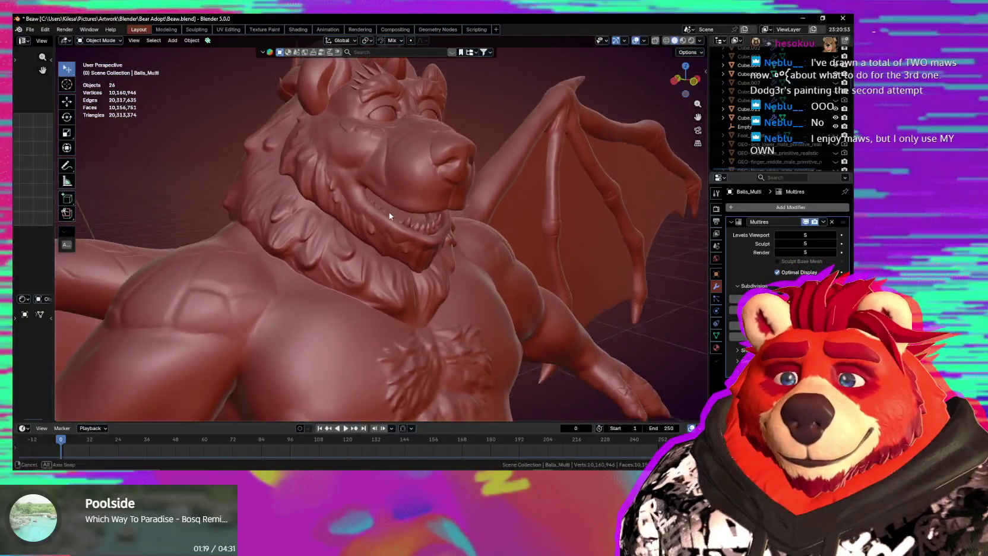
scroll(416, 220, up, 4)
scroll(432, 197, down, 3)
scroll(430, 195, down, 1)
middle_drag(429, 182, 405, 286)
mouse_move(414, 325)
middle_down()
mouse_move(391, 313)
mouse_move(402, 306)
mouse_move(424, 324)
mouse_move(399, 298)
mouse_move(388, 308)
mouse_move(403, 301)
mouse_move(389, 294)
mouse_move(494, 327)
mouse_move(507, 284)
mouse_move(434, 305)
mouse_move(463, 303)
mouse_move(388, 307)
mouse_move(441, 326)
mouse_move(250, 312)
mouse_move(430, 321)
mouse_move(370, 302)
mouse_move(338, 319)
mouse_move(224, 282)
middle_up()
Zoom out to the whole winged bear, then return to Substance 3D Painter.
scroll(339, 318, up, 3)
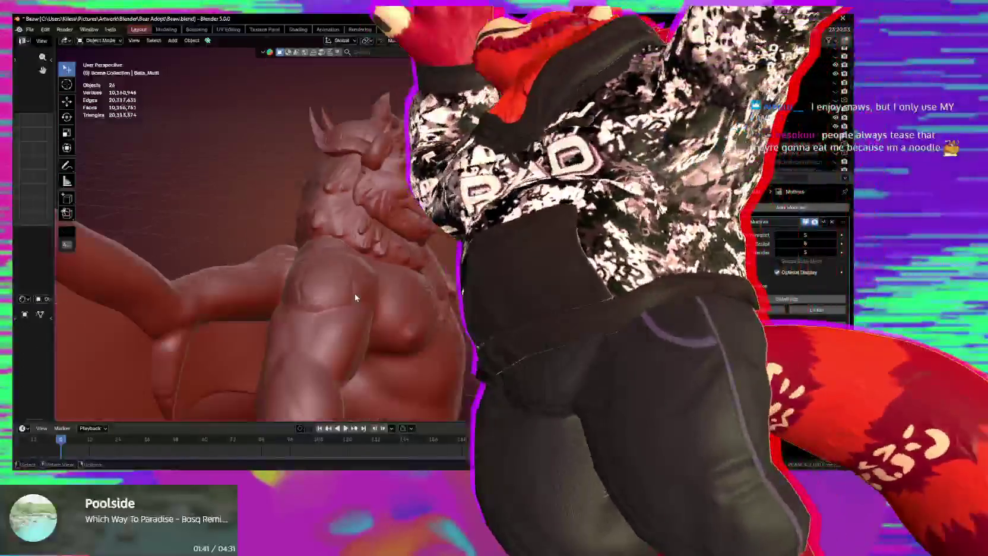
scroll(306, 300, down, 5)
middle_drag(312, 308, 369, 315)
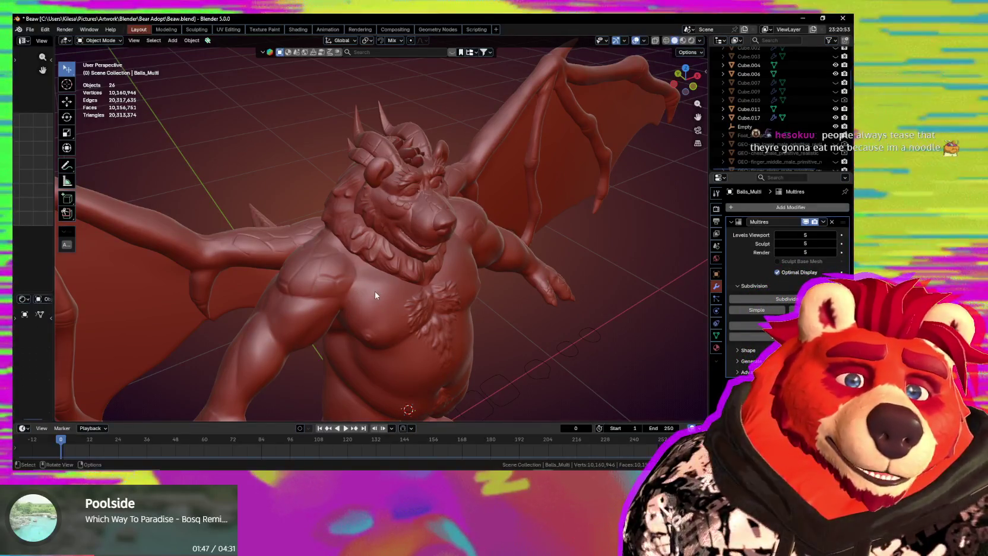
mouse_move(378, 292)
middle_down()
mouse_move(438, 303)
mouse_move(435, 328)
mouse_move(415, 334)
mouse_move(411, 310)
mouse_move(448, 331)
mouse_move(397, 318)
mouse_move(424, 325)
middle_up()
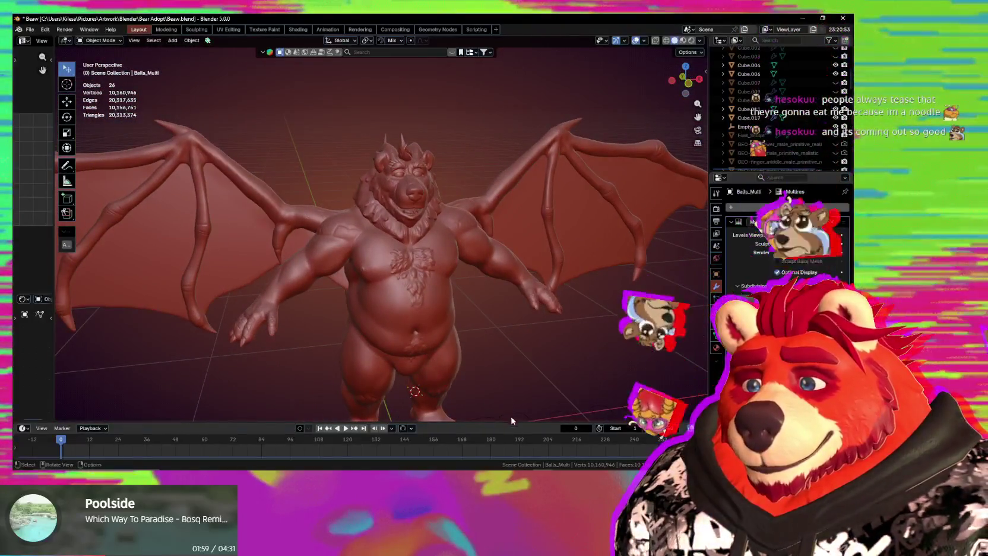
key(alt+Tab)
scroll(471, 332, down, 3)
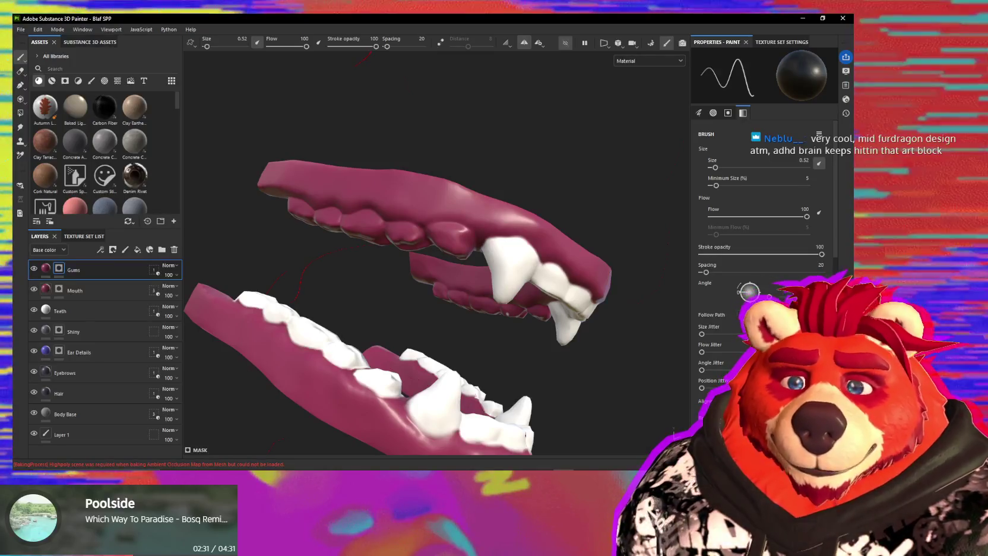
Paint cream strokes along the upper gum edge beside the back teeth.
alt+drag(456, 286, 447, 205)
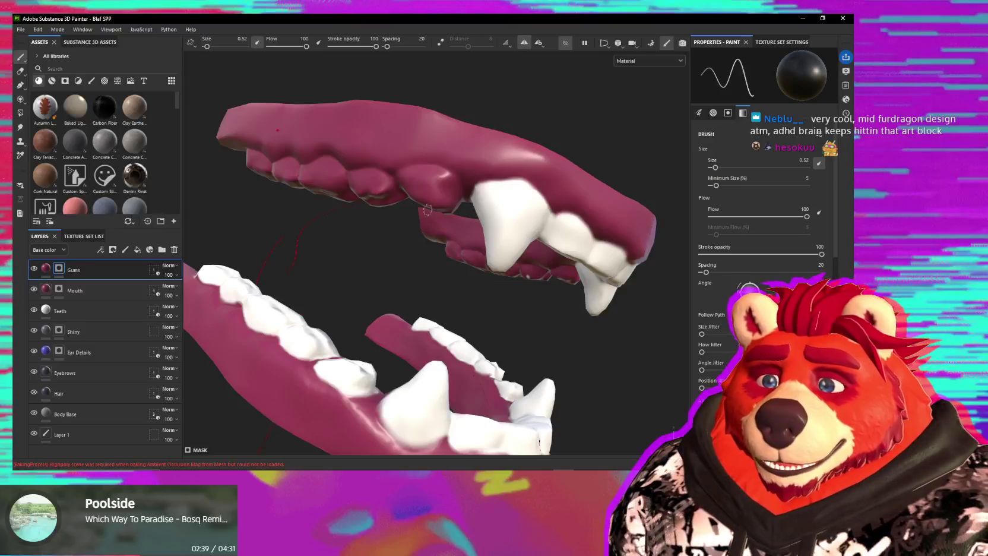
mouse_move(431, 195)
alt+mouse_down()
mouse_move(420, 206)
mouse_move(434, 183)
mouse_move(447, 192)
mouse_move(423, 170)
mouse_move(413, 243)
mouse_move(431, 226)
alt+mouse_up()
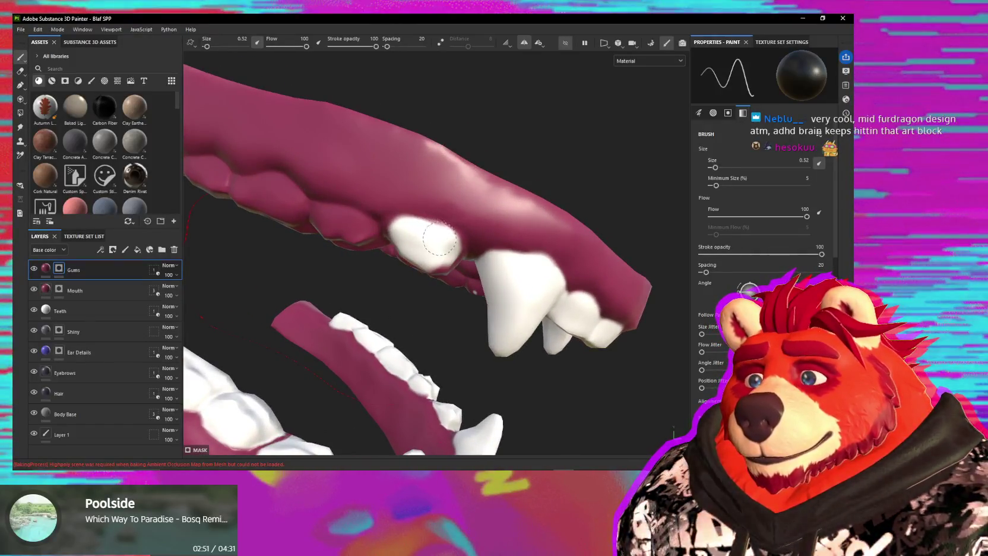
mouse_move(408, 238)
alt+mouse_down()
mouse_move(376, 231)
mouse_move(445, 176)
mouse_move(523, 281)
alt+mouse_up()
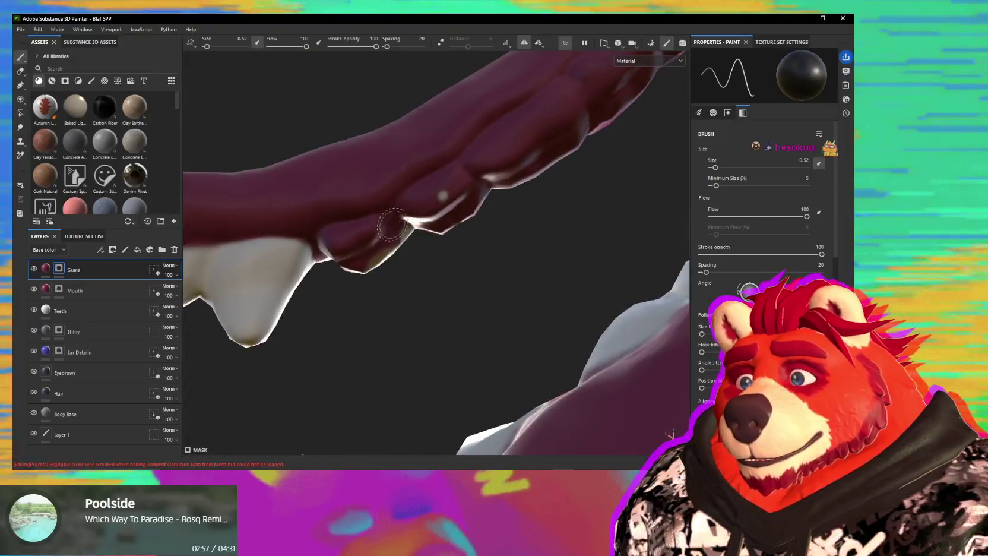
mouse_move(359, 230)
mouse_down()
mouse_move(343, 230)
mouse_move(380, 230)
mouse_move(342, 223)
mouse_move(354, 241)
mouse_up()
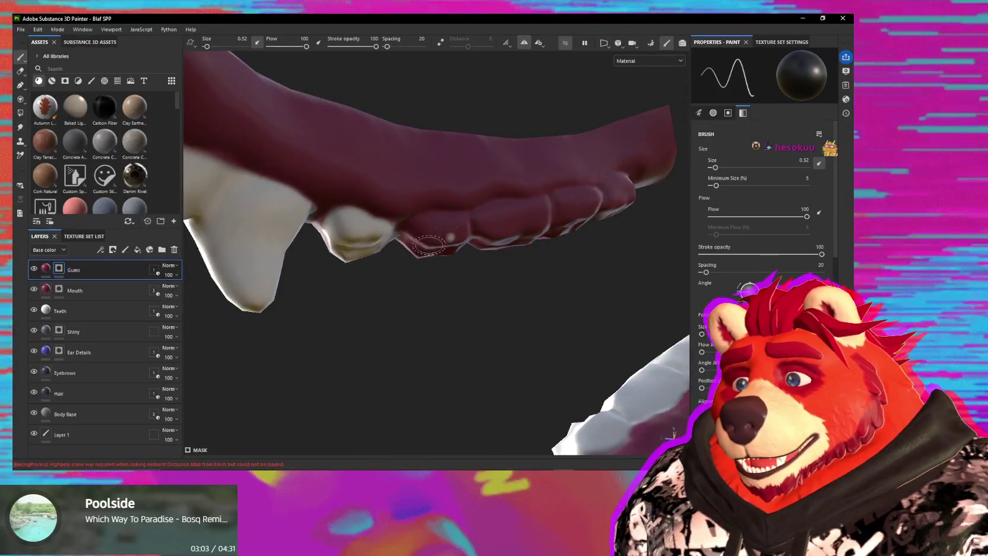
drag(443, 225, 484, 222)
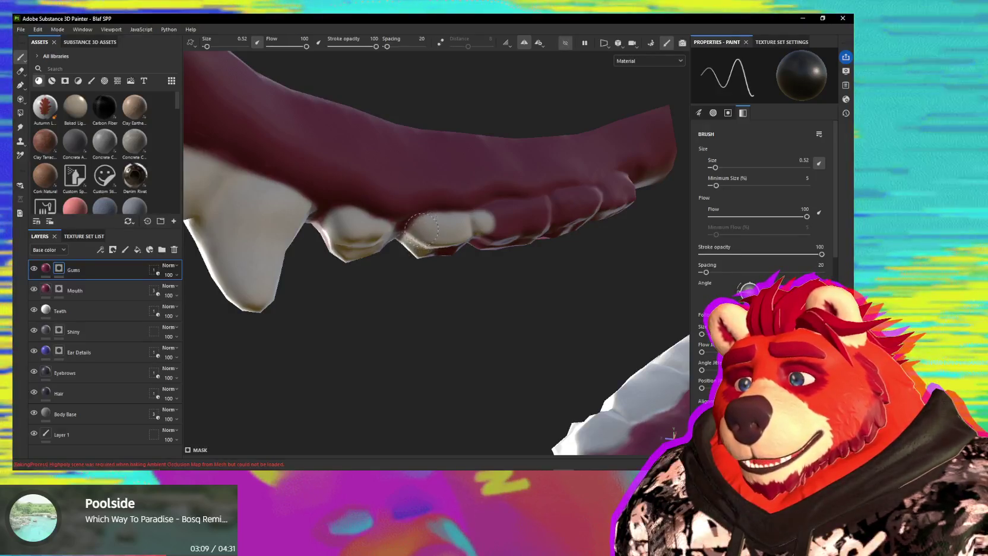
mouse_move(422, 230)
alt+mouse_down()
mouse_move(432, 245)
mouse_move(401, 265)
mouse_move(383, 248)
alt+mouse_up()
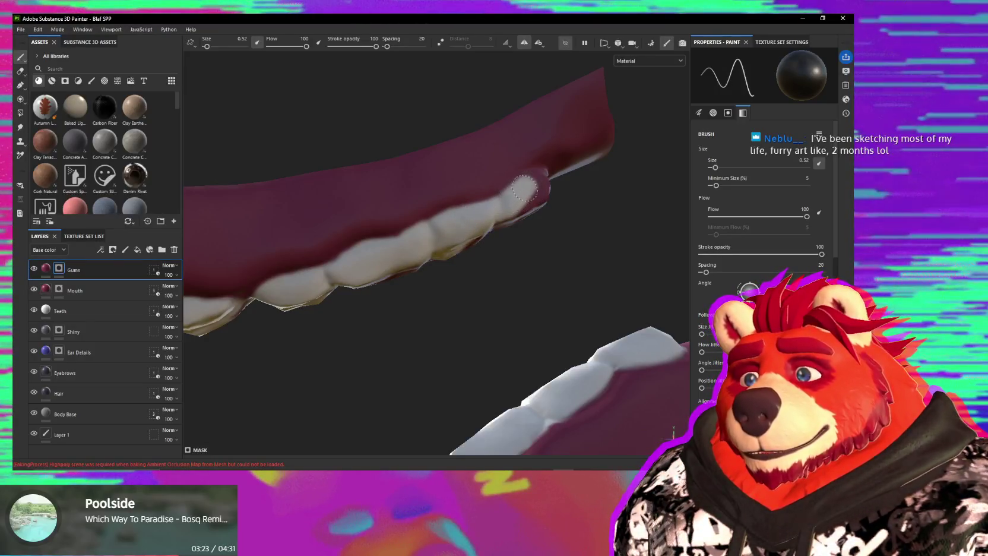
Paint white on the gum edge by the first upper tooth where gum colour bled.
mouse_move(526, 202)
alt+mouse_down()
mouse_move(469, 214)
mouse_move(507, 223)
mouse_move(516, 269)
mouse_move(428, 260)
mouse_move(479, 246)
mouse_move(426, 218)
mouse_move(469, 219)
mouse_move(423, 229)
alt+mouse_up()
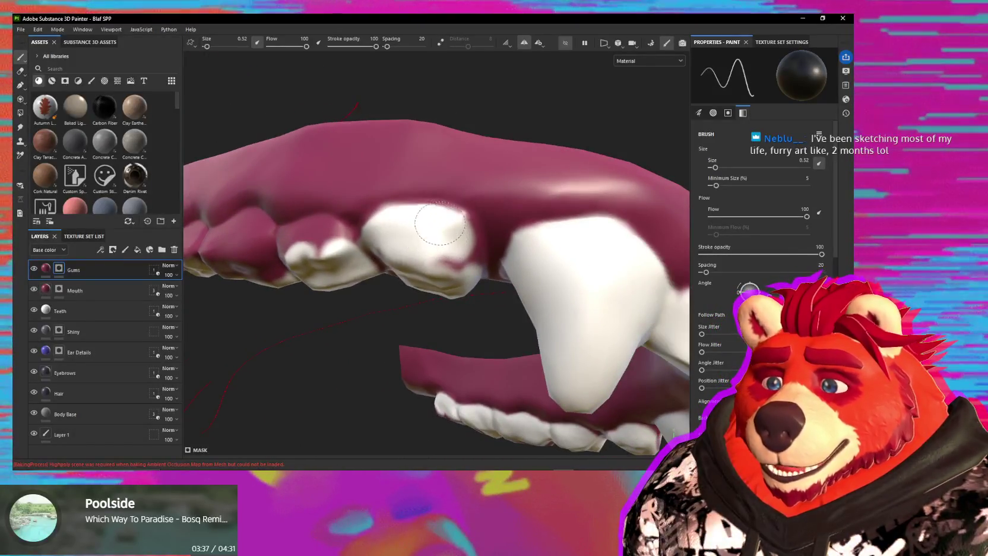
mouse_move(453, 259)
alt+mouse_down()
mouse_move(448, 232)
mouse_move(462, 232)
mouse_move(446, 249)
alt+mouse_up()
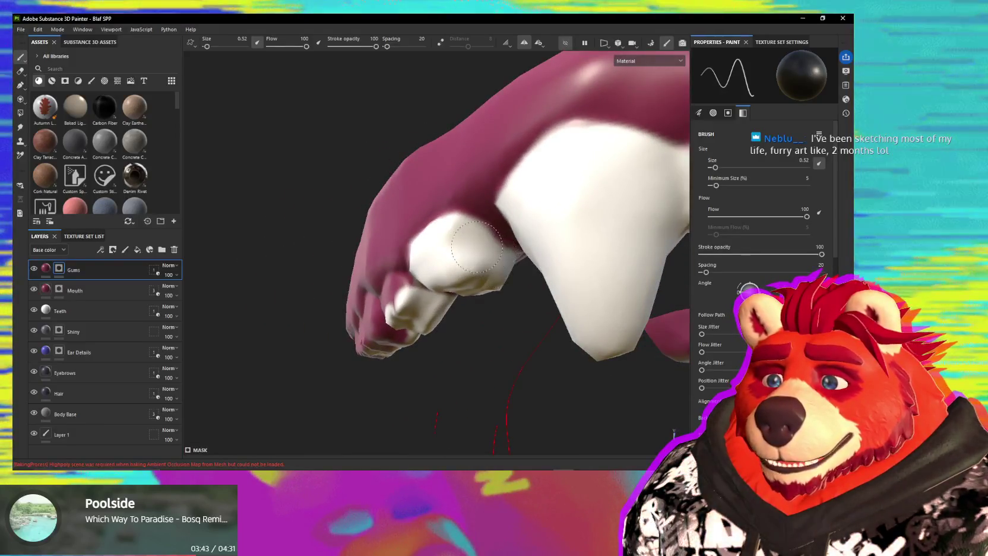
mouse_move(478, 246)
alt+mouse_down()
mouse_move(463, 235)
mouse_move(392, 272)
mouse_move(478, 228)
alt+mouse_up()
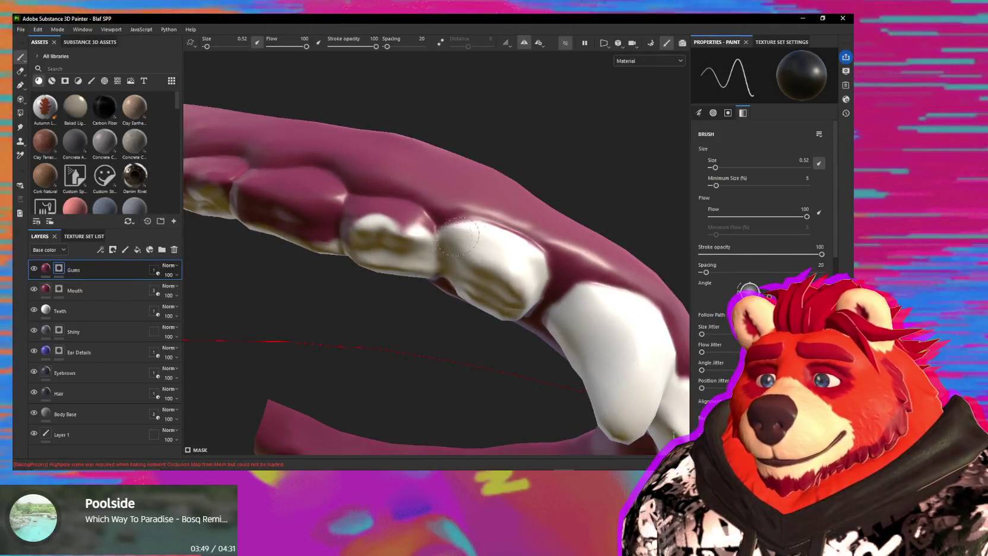
mouse_move(488, 237)
alt+mouse_down()
mouse_move(490, 284)
mouse_move(507, 236)
mouse_move(440, 222)
mouse_move(451, 238)
mouse_move(445, 264)
mouse_move(417, 268)
alt+mouse_up()
mouse_move(363, 239)
alt+mouse_down()
mouse_move(461, 262)
mouse_move(417, 255)
mouse_move(432, 247)
mouse_move(464, 278)
alt+mouse_up()
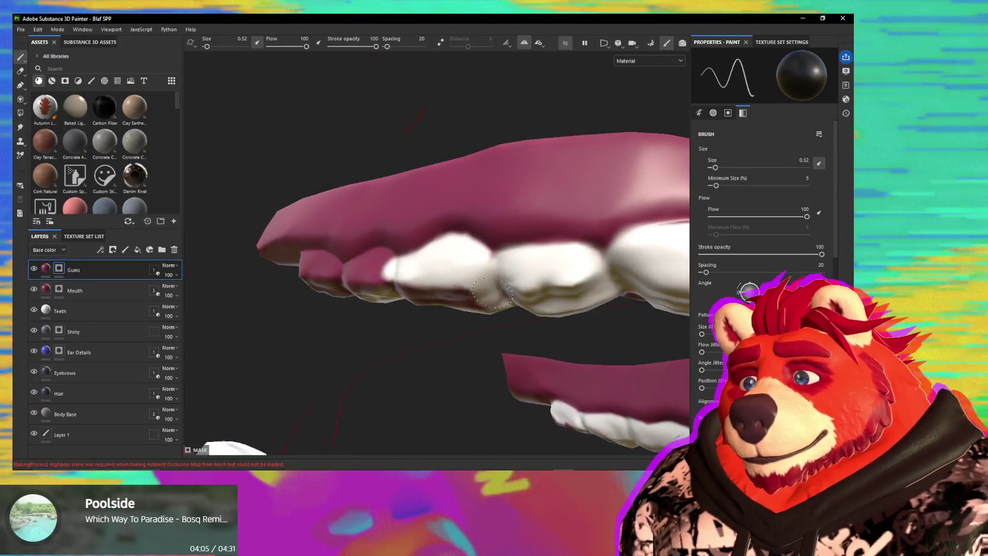
drag(375, 263, 373, 261)
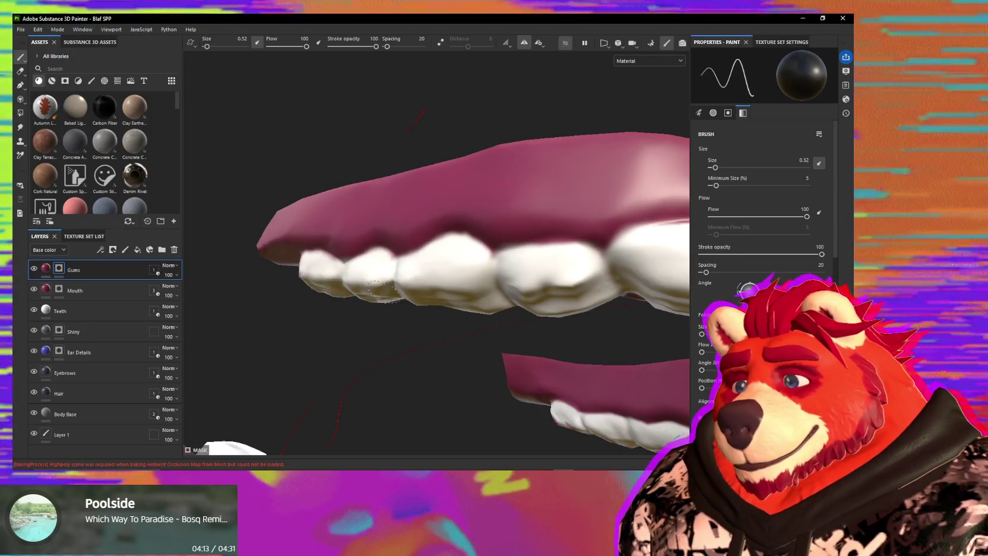
mouse_move(463, 277)
alt+mouse_down()
mouse_move(443, 261)
mouse_move(666, 289)
mouse_move(564, 309)
mouse_move(397, 276)
mouse_move(557, 335)
mouse_move(567, 316)
mouse_move(368, 248)
mouse_move(463, 227)
mouse_move(492, 208)
alt+mouse_up()
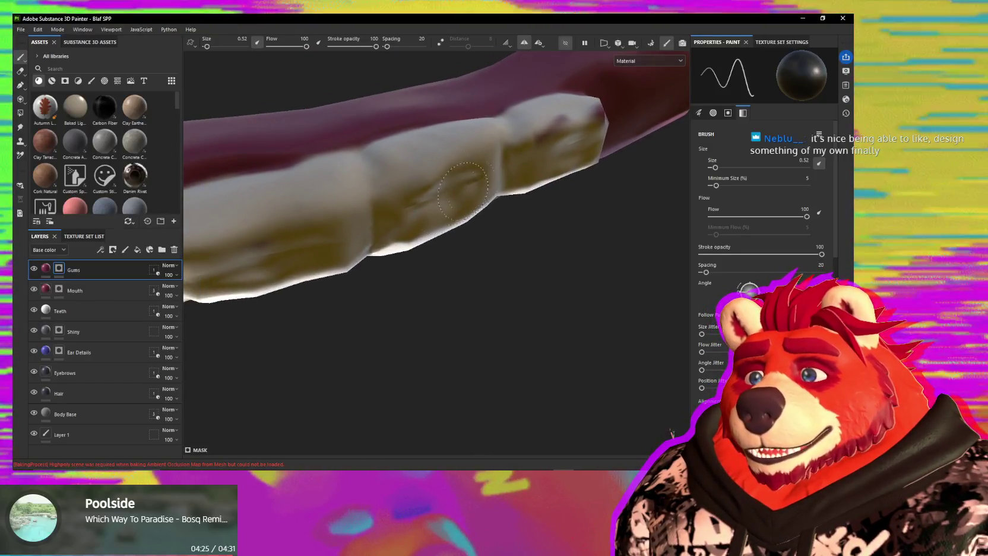
mouse_move(538, 141)
alt+mouse_down()
mouse_move(505, 186)
mouse_move(438, 216)
mouse_move(410, 196)
alt+mouse_up()
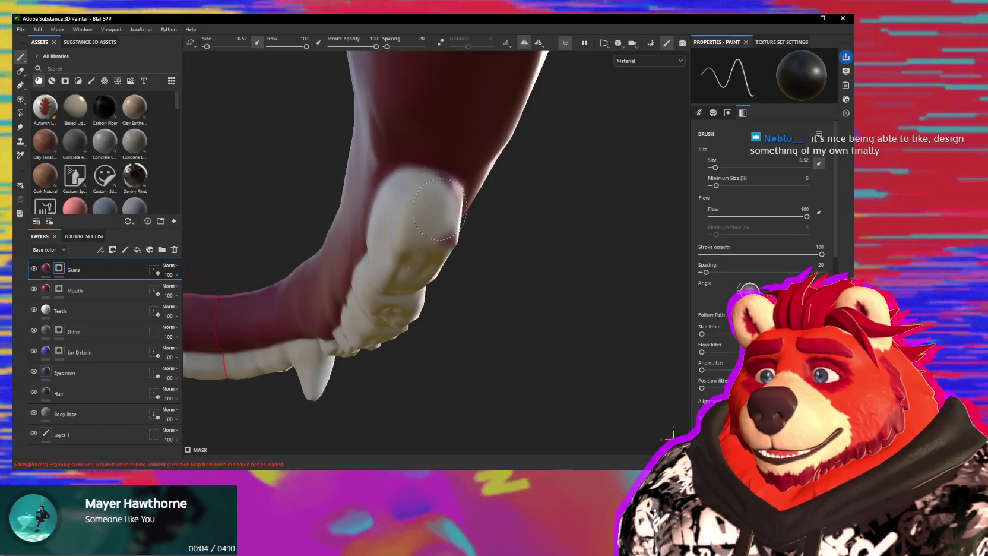
Orbit close to the upper teeth, then rotate onto the lower jaw's gums.
alt+drag(439, 209, 364, 227)
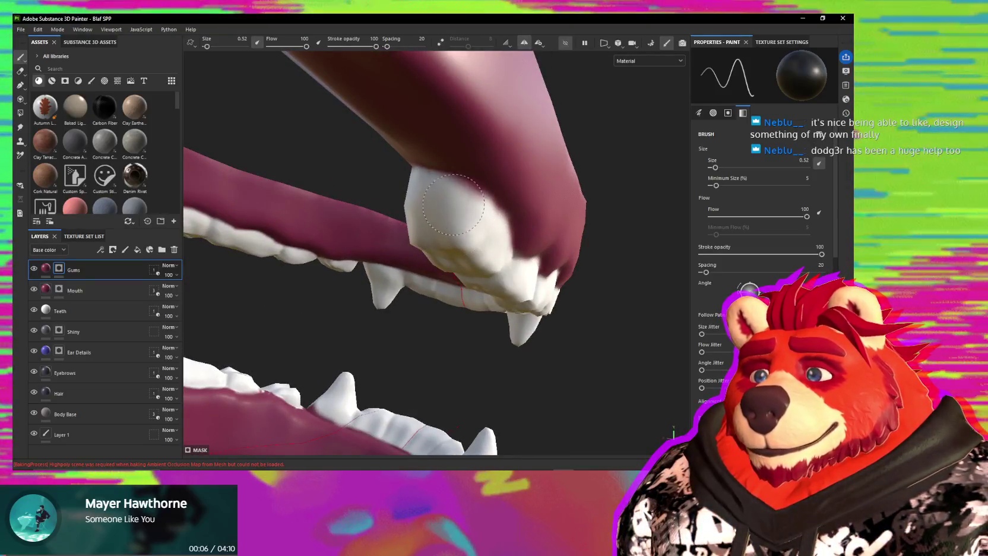
mouse_move(490, 229)
alt+mouse_down()
mouse_move(464, 220)
mouse_move(503, 269)
mouse_move(439, 266)
alt+mouse_up()
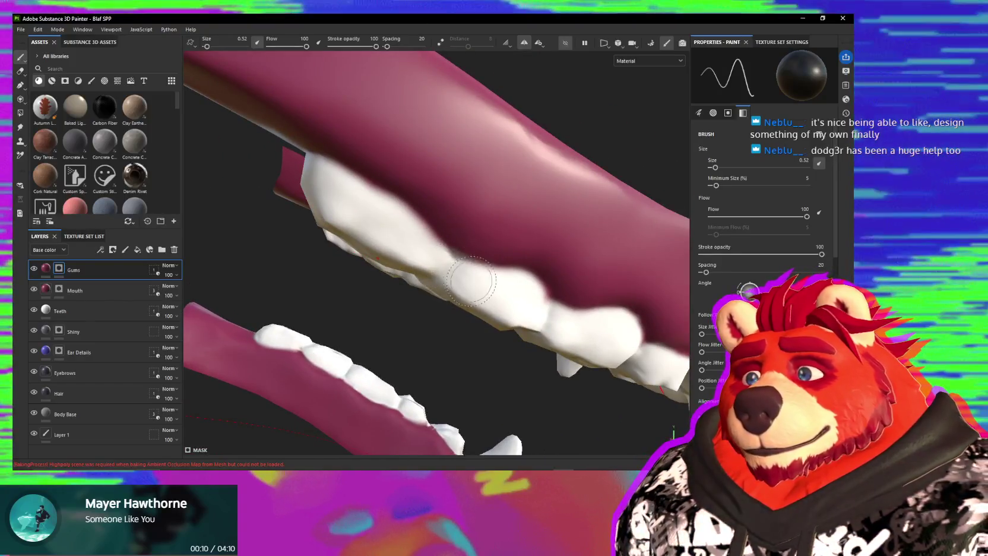
mouse_move(505, 228)
alt+mouse_down()
mouse_move(514, 229)
mouse_move(474, 276)
mouse_move(481, 189)
mouse_move(418, 205)
mouse_move(297, 186)
mouse_move(446, 113)
mouse_move(364, 246)
mouse_move(416, 270)
mouse_move(452, 243)
mouse_move(549, 333)
mouse_move(494, 289)
mouse_move(484, 254)
alt+mouse_up()
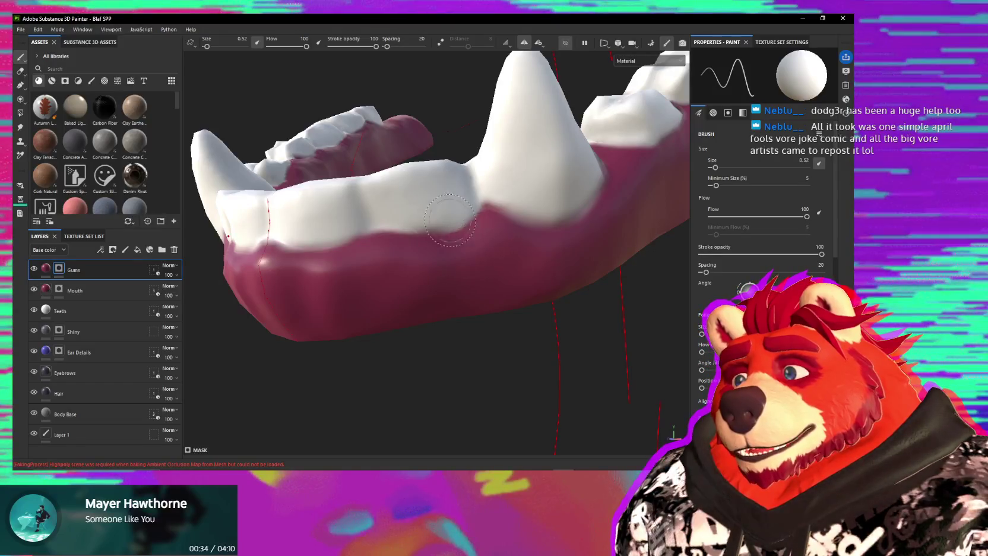
Swap the mask colour to black and paint the Gums mask between the lower teeth.
key(x)
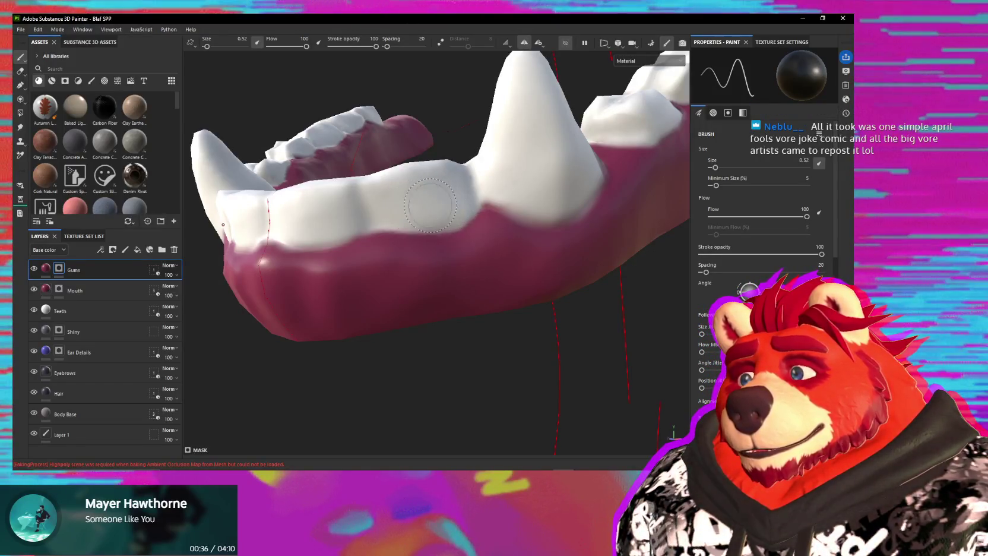
ctrl+right_drag(373, 229, 373, 230)
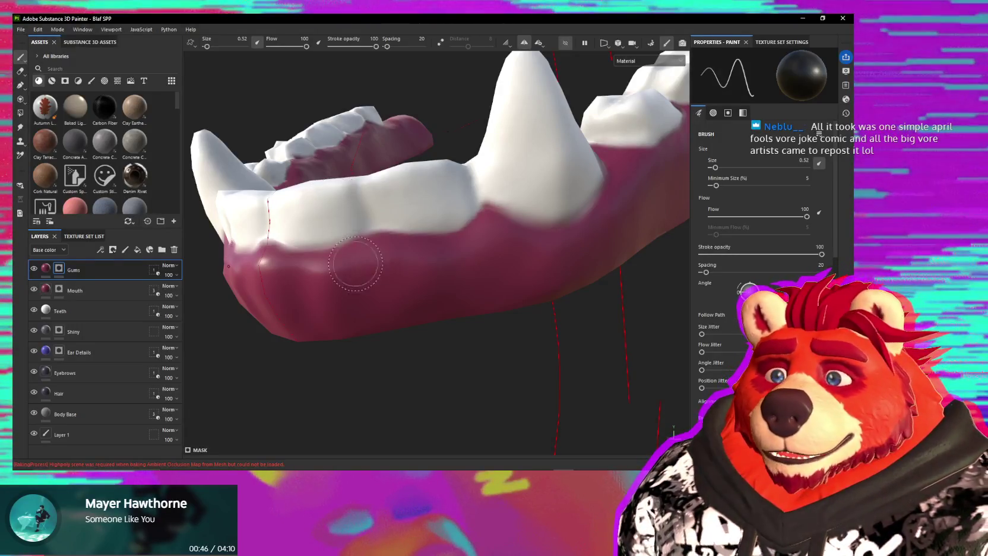
mouse_move(340, 257)
alt+mouse_down()
mouse_move(404, 253)
mouse_move(344, 293)
mouse_move(351, 269)
alt+mouse_up()
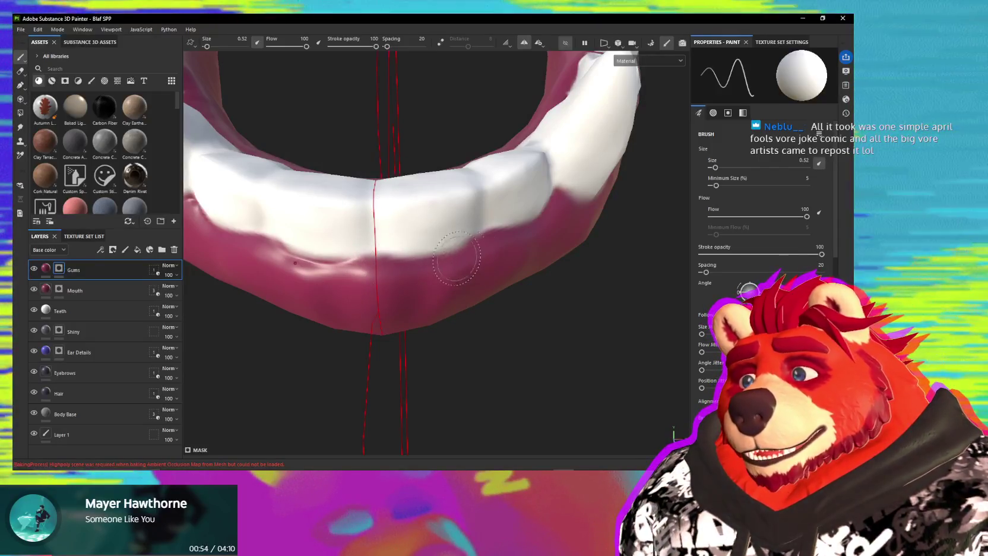
mouse_move(473, 241)
alt+mouse_down()
mouse_move(394, 280)
mouse_move(437, 264)
alt+mouse_up()
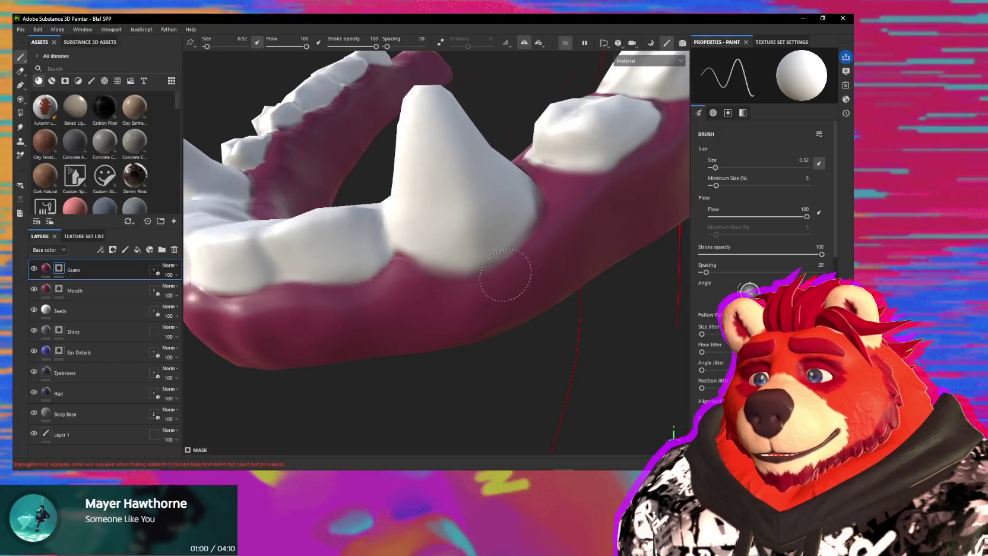
alt+drag(500, 281, 533, 205)
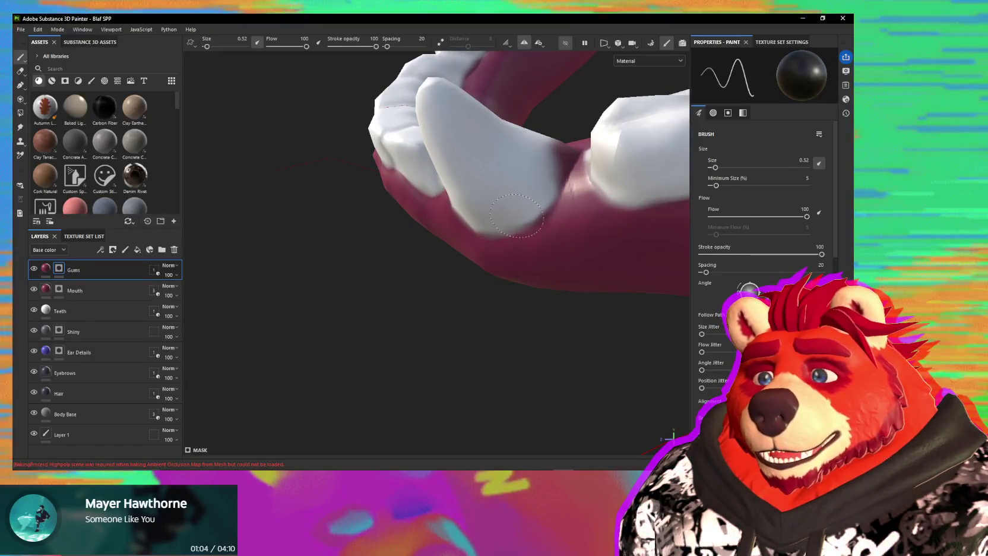
alt+drag(514, 218, 492, 248)
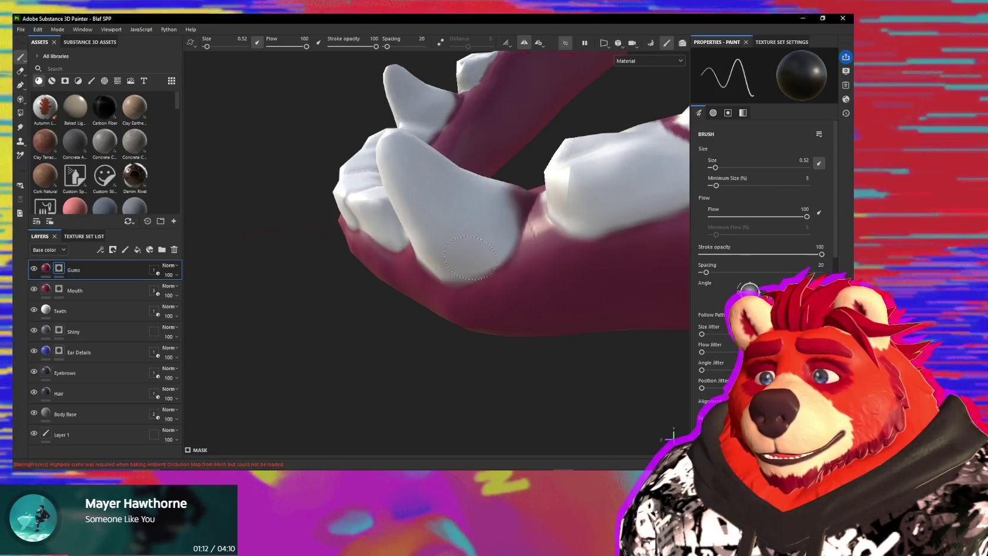
mouse_move(470, 257)
alt+mouse_down()
mouse_move(481, 260)
mouse_move(459, 280)
mouse_move(477, 255)
mouse_move(467, 260)
mouse_move(493, 252)
mouse_move(479, 266)
alt+mouse_up()
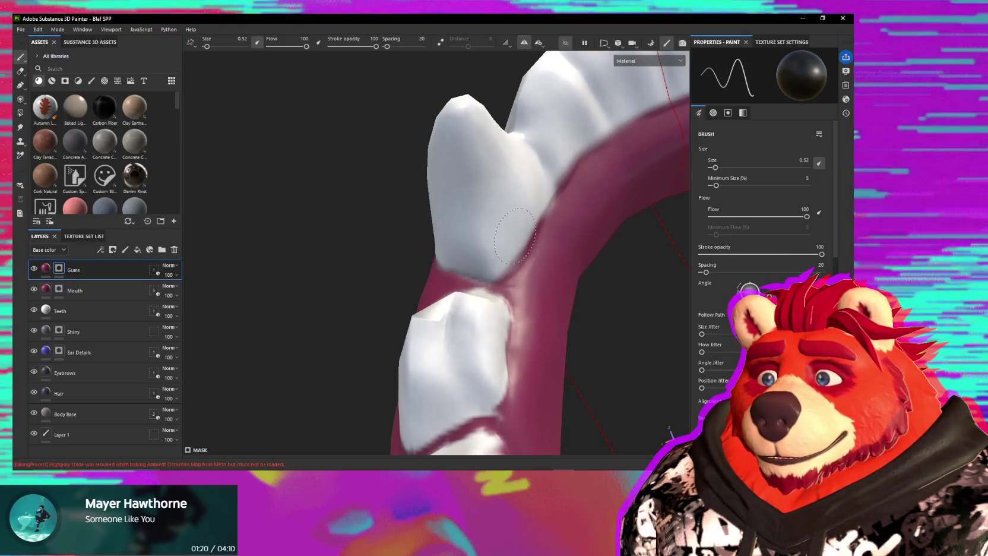
mouse_move(505, 241)
alt+mouse_down()
mouse_move(466, 236)
mouse_move(485, 254)
mouse_move(493, 247)
mouse_move(479, 337)
mouse_move(490, 321)
alt+mouse_up()
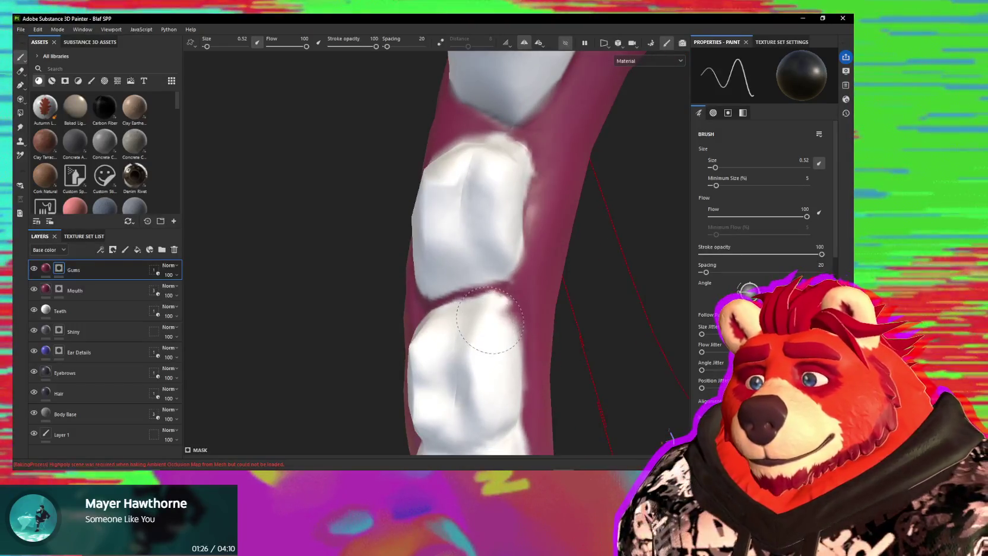
mouse_move(490, 417)
alt+mouse_down()
mouse_move(481, 342)
mouse_move(604, 330)
mouse_move(276, 235)
mouse_move(432, 211)
mouse_move(419, 216)
mouse_move(525, 235)
mouse_move(570, 216)
alt+mouse_up()
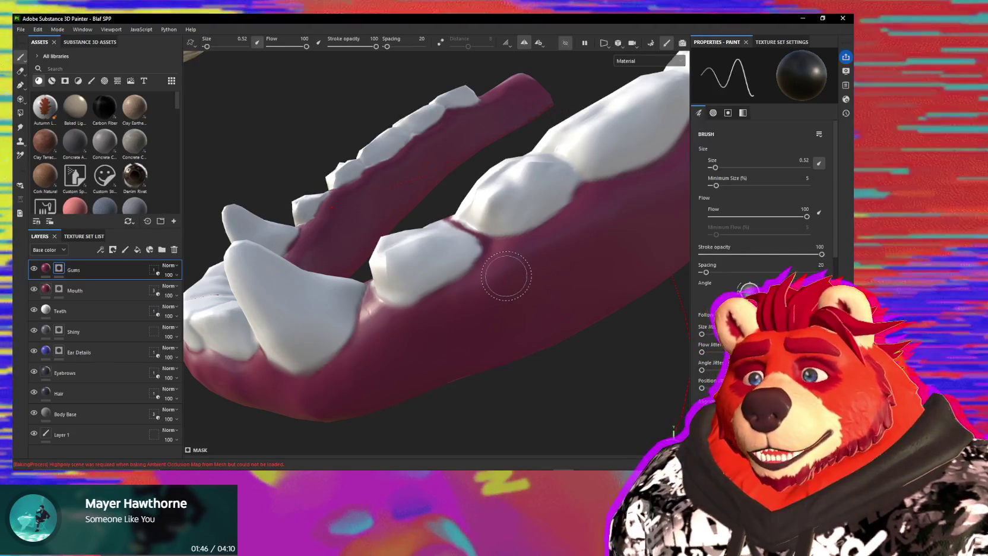
mouse_move(503, 264)
mouse_down()
mouse_move(486, 250)
mouse_move(525, 267)
mouse_move(509, 275)
mouse_up()
scroll(485, 251, down, 3)
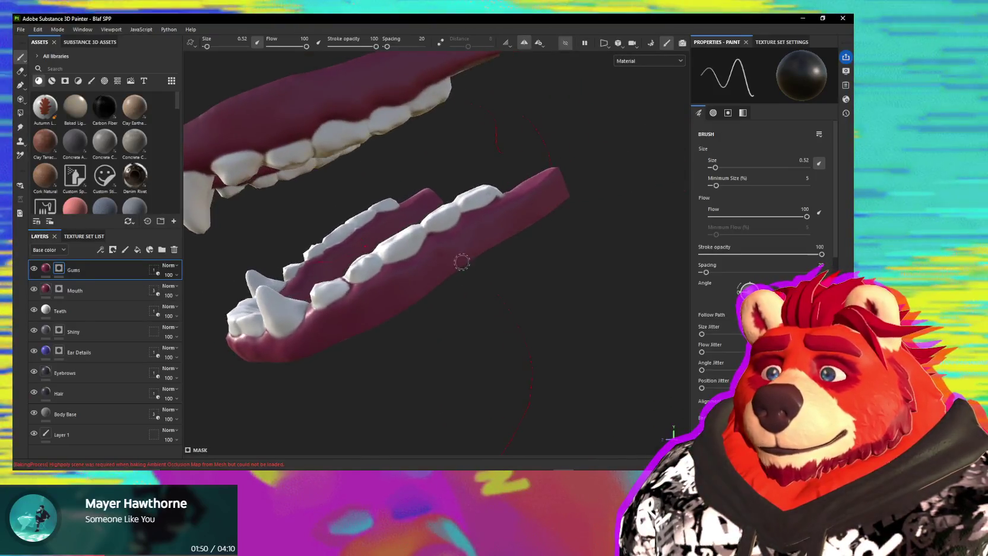
Paint the lower gum line at brush size 0.27, then pull back to a front view of both jaws.
scroll(457, 261, up, 5)
scroll(434, 268, up, 2)
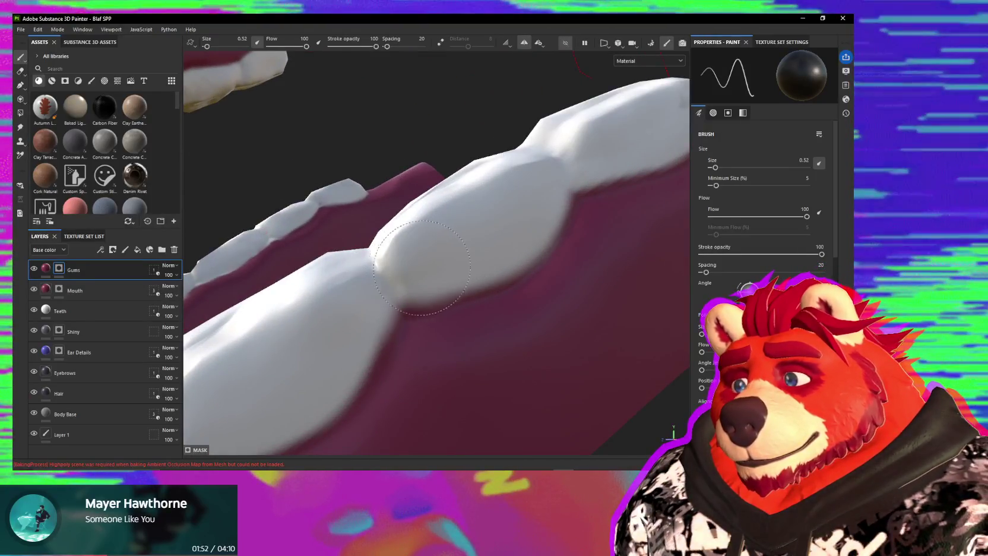
scroll(475, 250, down, 2)
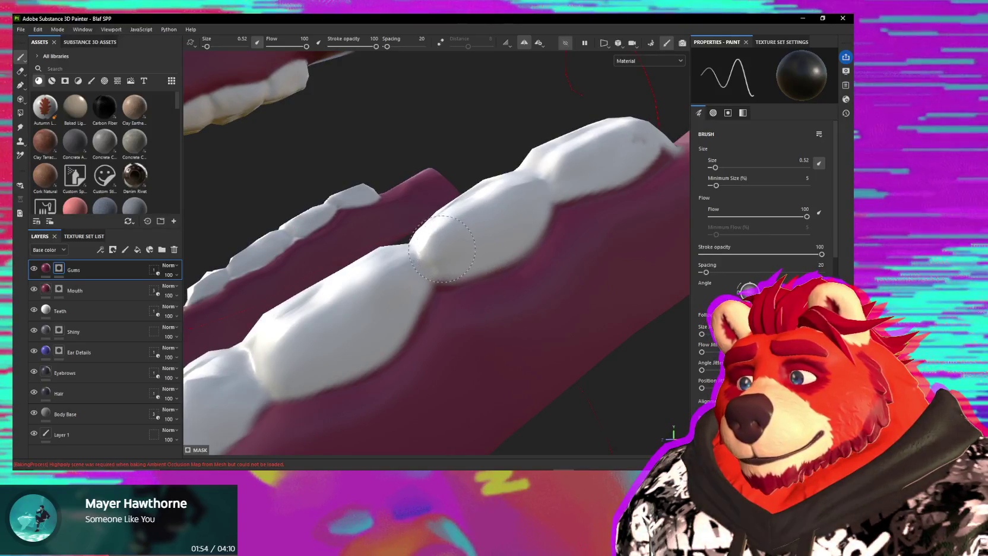
alt+drag(426, 262, 405, 283)
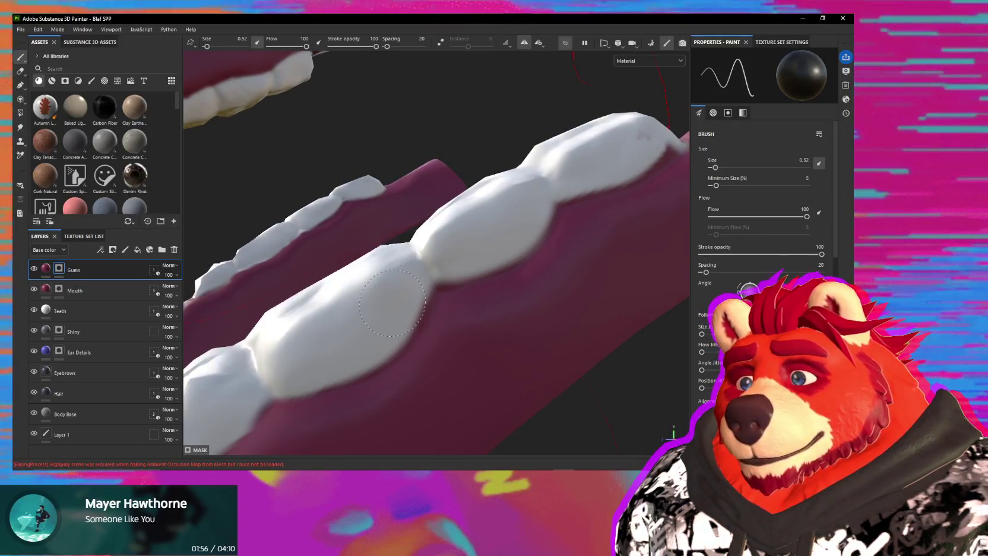
alt+drag(356, 346, 427, 294)
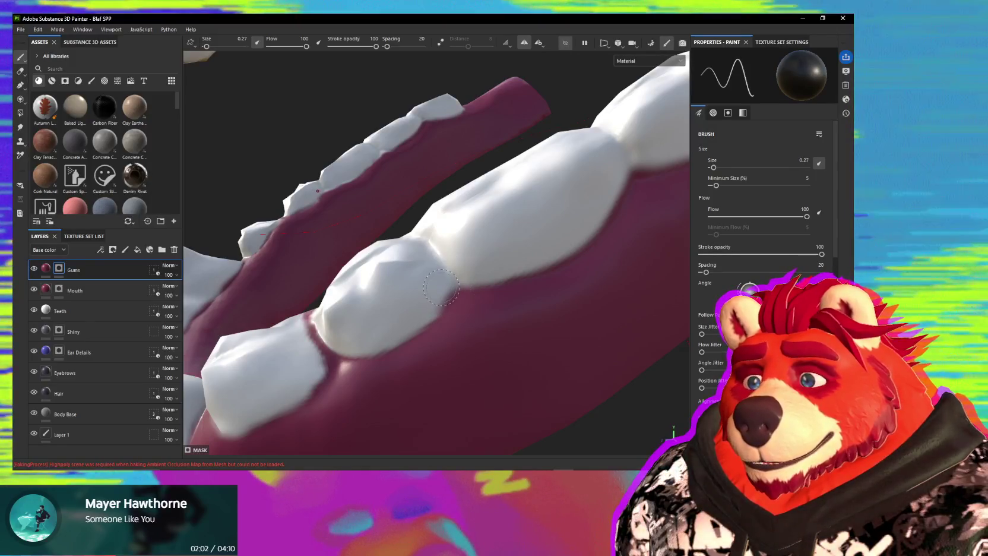
ctrl+right_drag(407, 304, 428, 304)
alt+drag(407, 305, 502, 306)
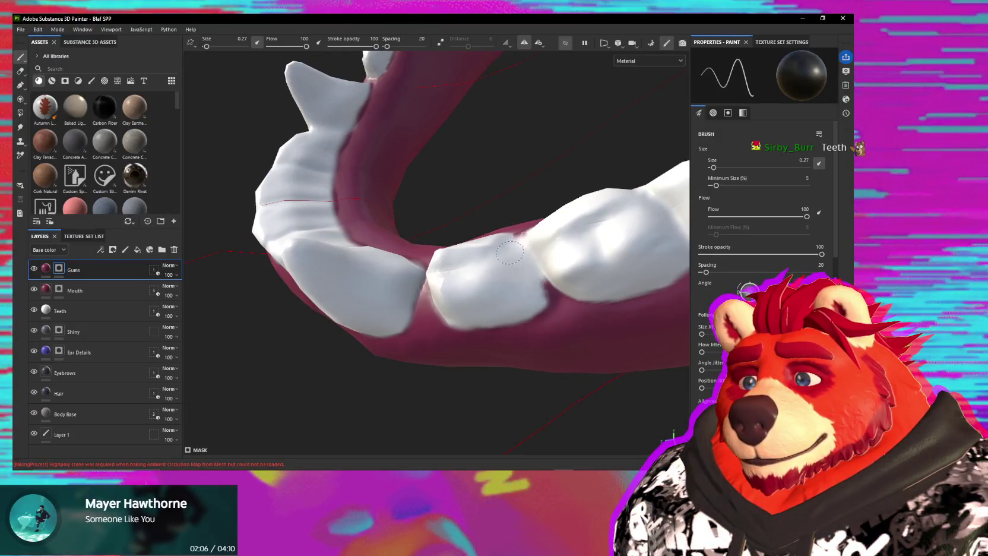
mouse_move(508, 298)
alt+mouse_down()
mouse_move(448, 320)
mouse_move(397, 376)
alt+mouse_up()
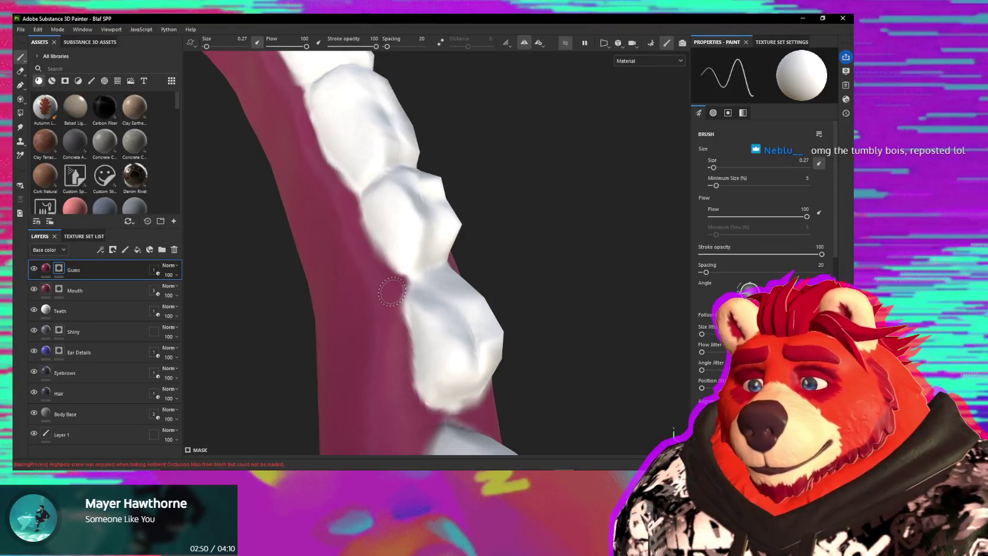
mouse_move(391, 292)
alt+mouse_down()
mouse_move(400, 250)
mouse_move(559, 282)
mouse_move(506, 269)
mouse_move(442, 291)
mouse_move(340, 297)
mouse_move(570, 53)
alt+mouse_up()
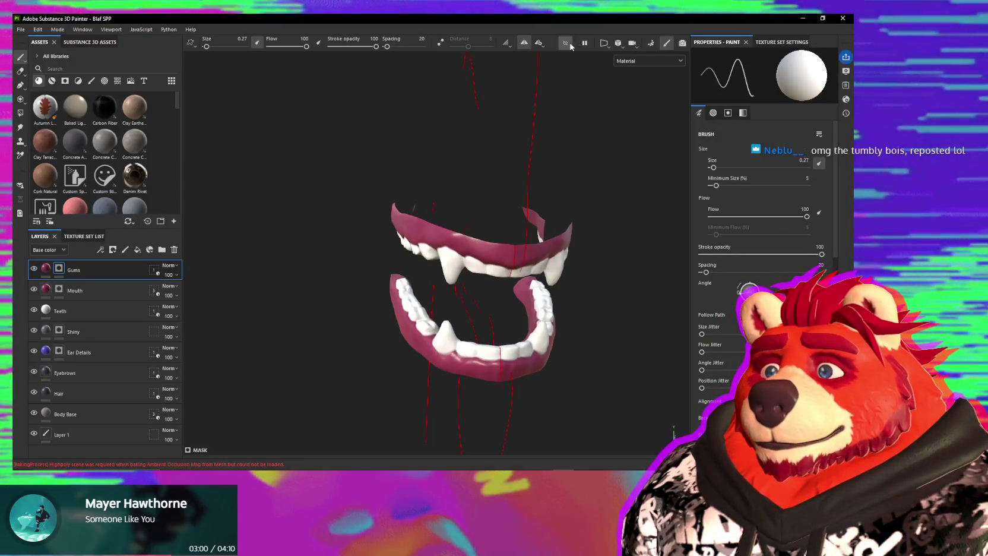
Show the full wolf head and enable the roughness channel on the Hair fill layer.
click(568, 44)
mouse_move(416, 267)
alt+mouse_down()
mouse_move(521, 322)
mouse_move(493, 342)
mouse_move(523, 339)
alt+mouse_up()
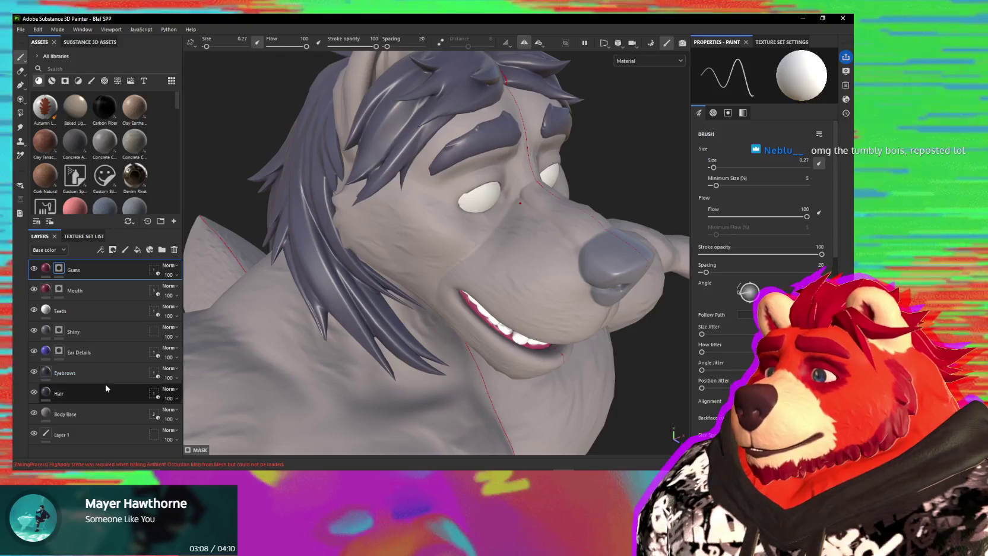
click(106, 388)
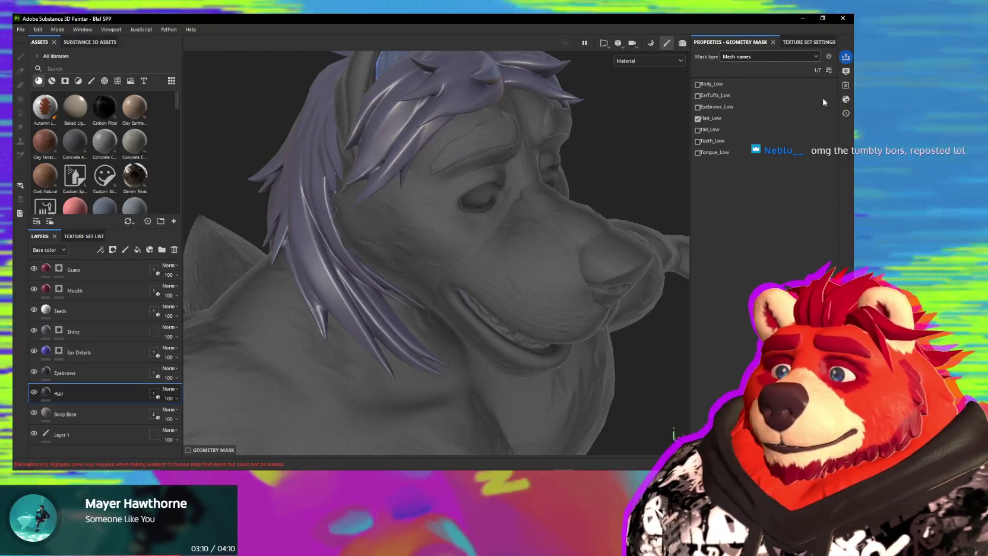
click(46, 391)
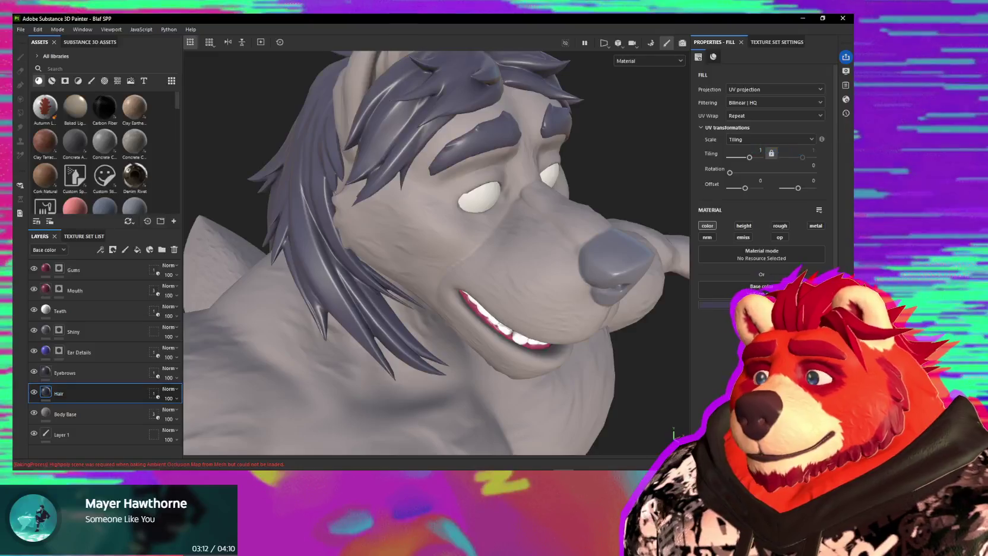
click(779, 226)
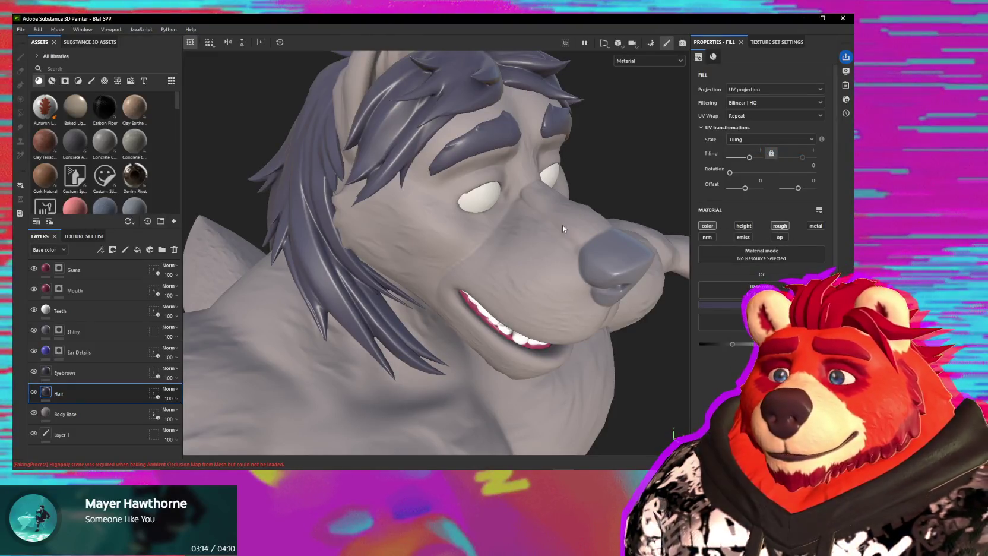
Orbit to view the open mouth and select the Eyebrows layer.
alt+drag(529, 203, 507, 290)
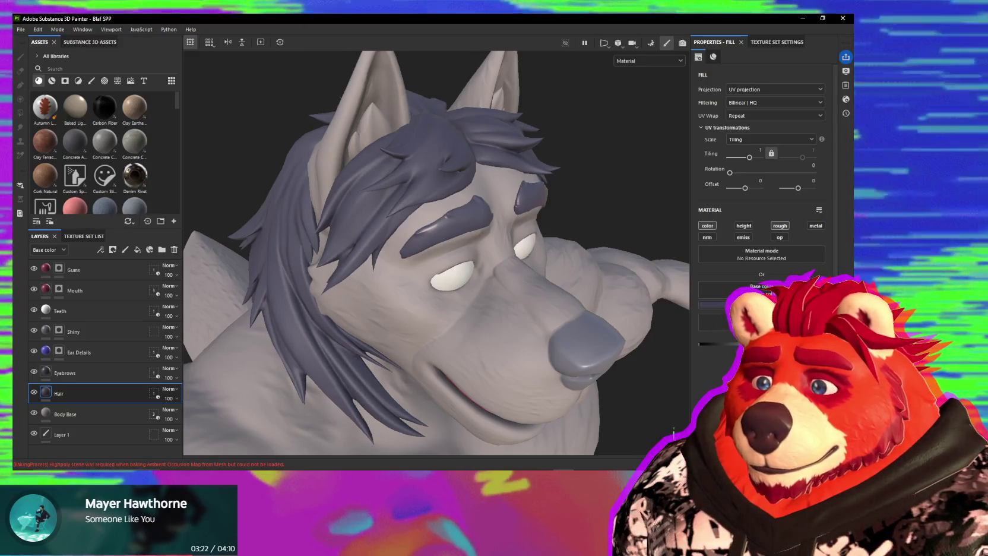
alt+drag(667, 343, 582, 338)
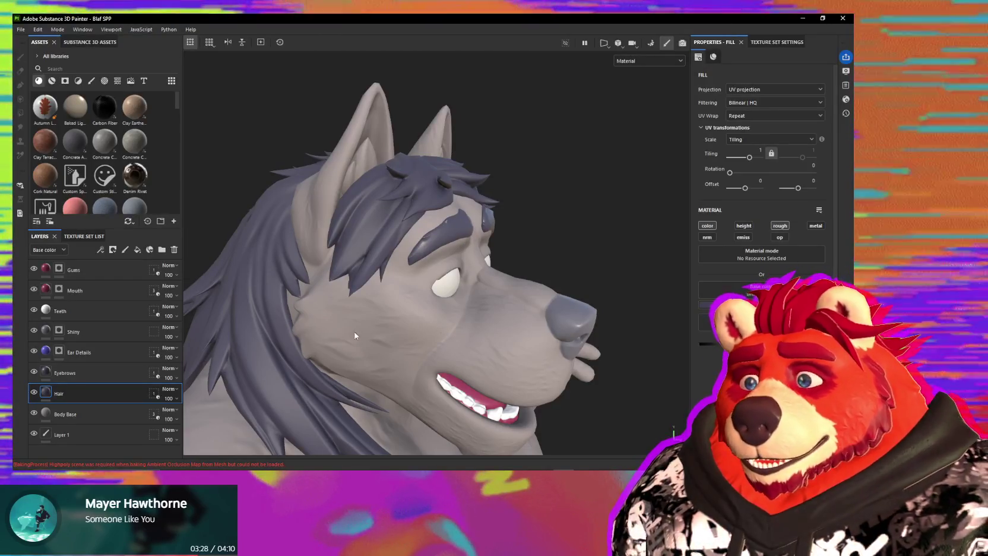
click(66, 373)
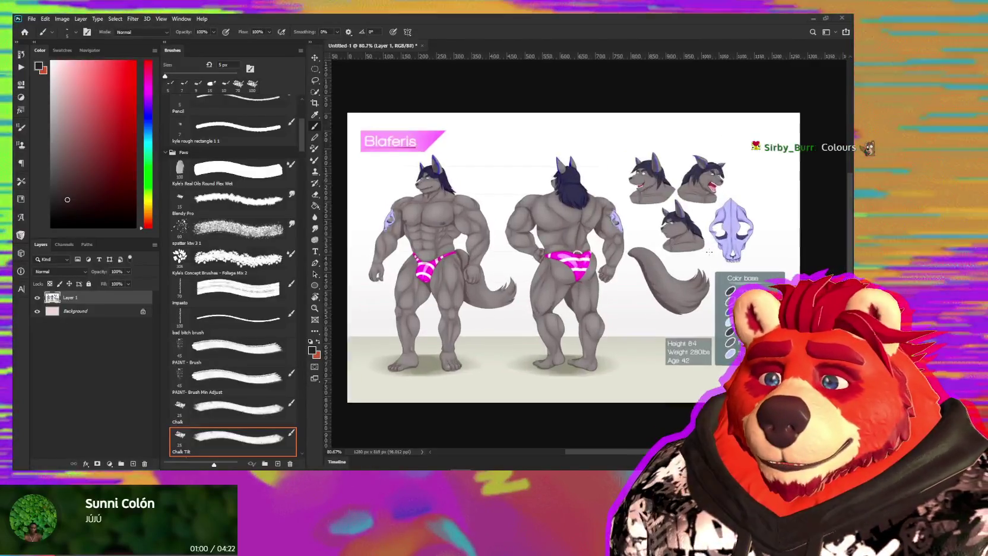
Zoom in on the lavender skull on the reference sheet.
scroll(710, 232, up, 2)
scroll(742, 247, up, 2)
scroll(779, 263, up, 2)
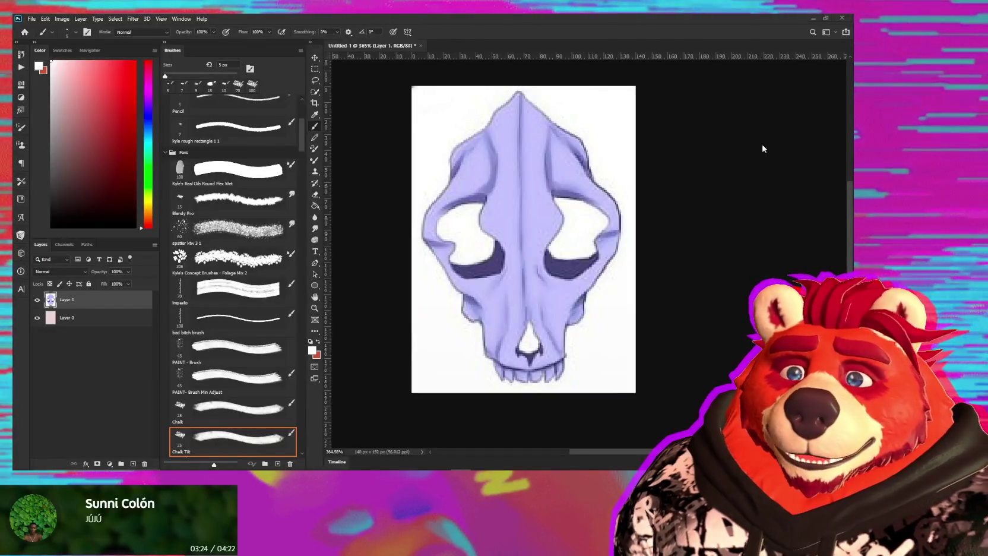
Upscale the skull to 700 × 960 px using Nearest Neighbor (hard edges) resampling.
key(ctrl+a)
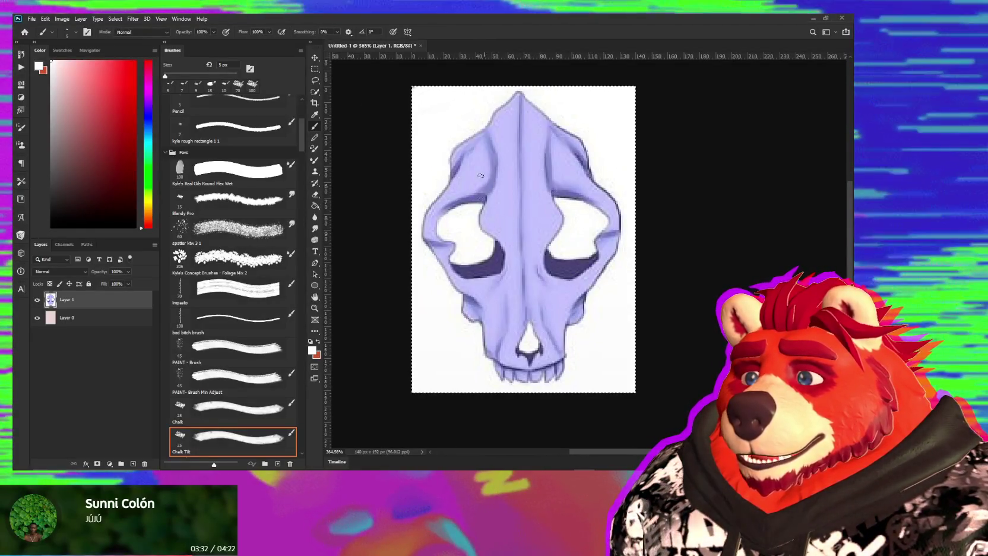
click(66, 22)
click(79, 84)
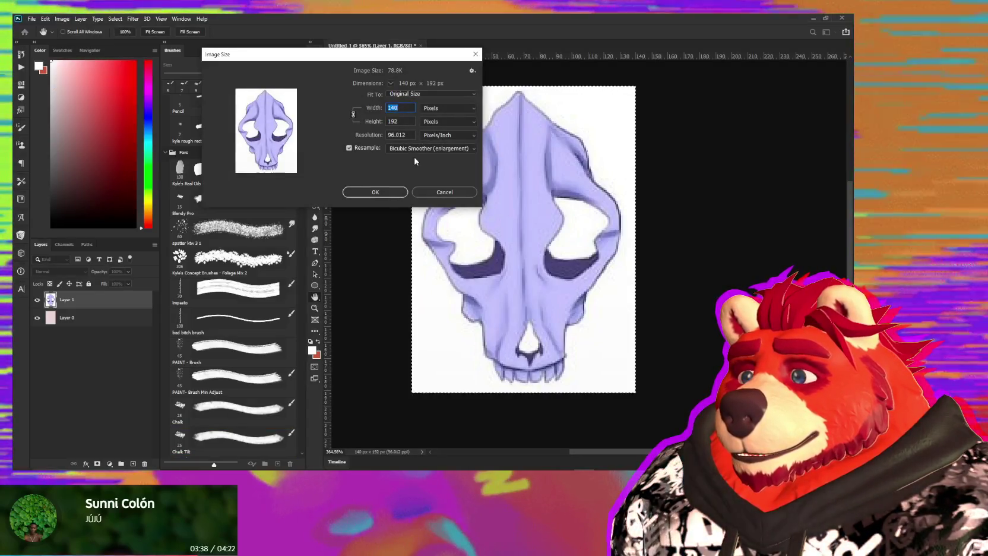
click(430, 148)
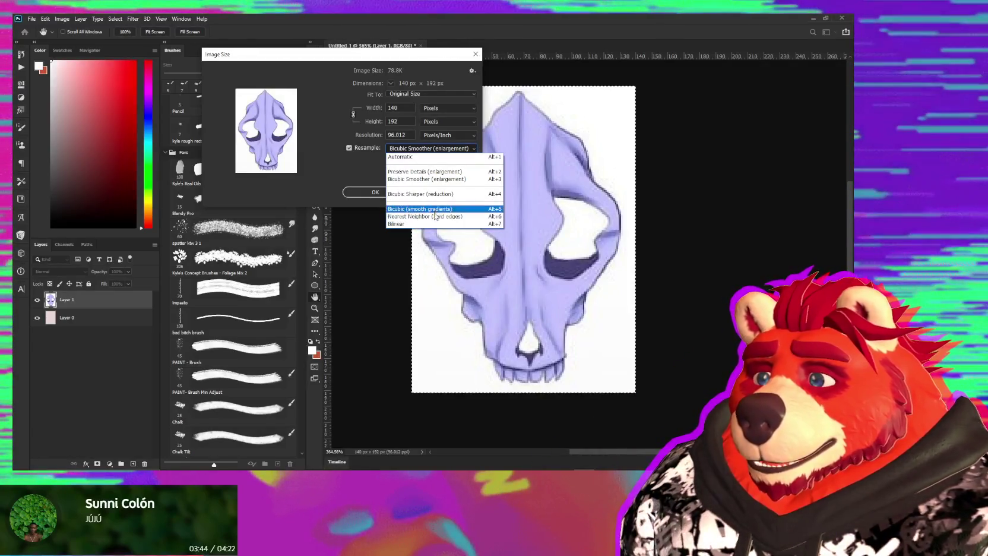
click(435, 216)
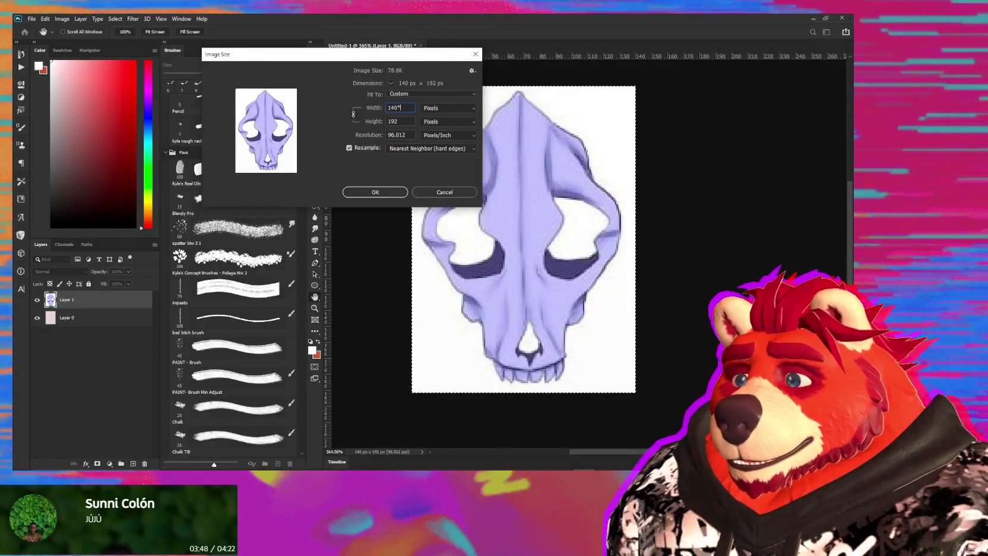
text(700)
key(Return)
alt+scroll(594, 208, down, 5)
mouse_move(762, 315)
mouse_down()
mouse_move(636, 205)
mouse_move(584, 130)
mouse_up()
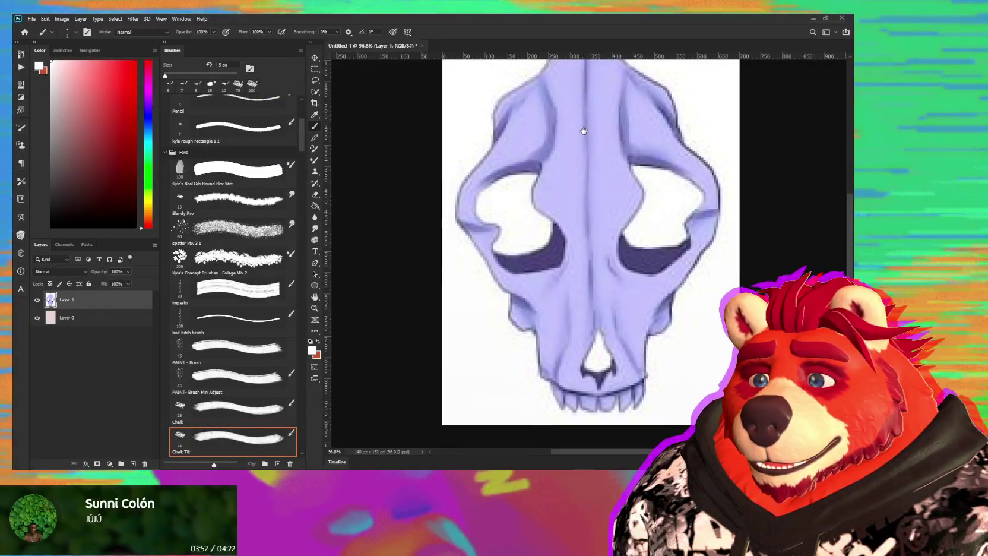
click(132, 18)
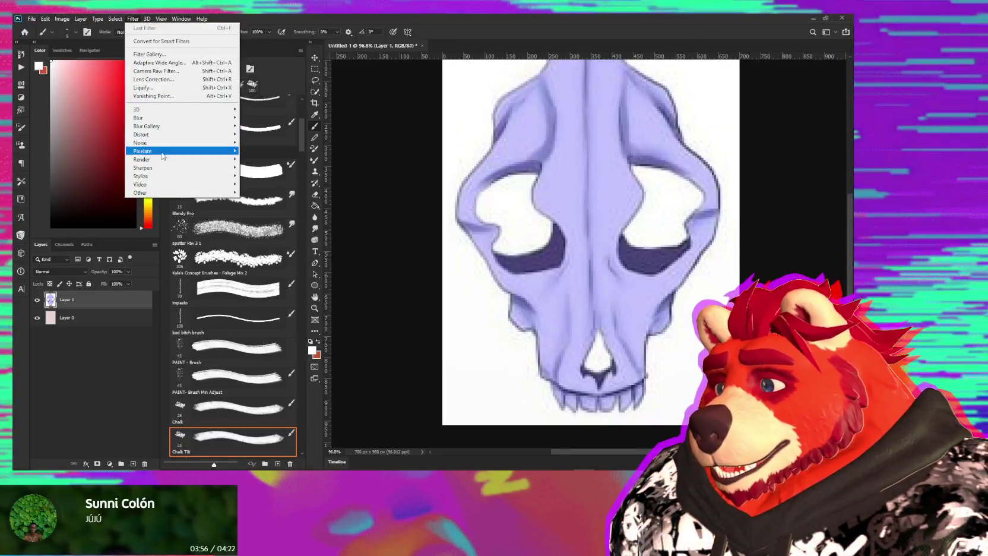
mouse_move(165, 143)
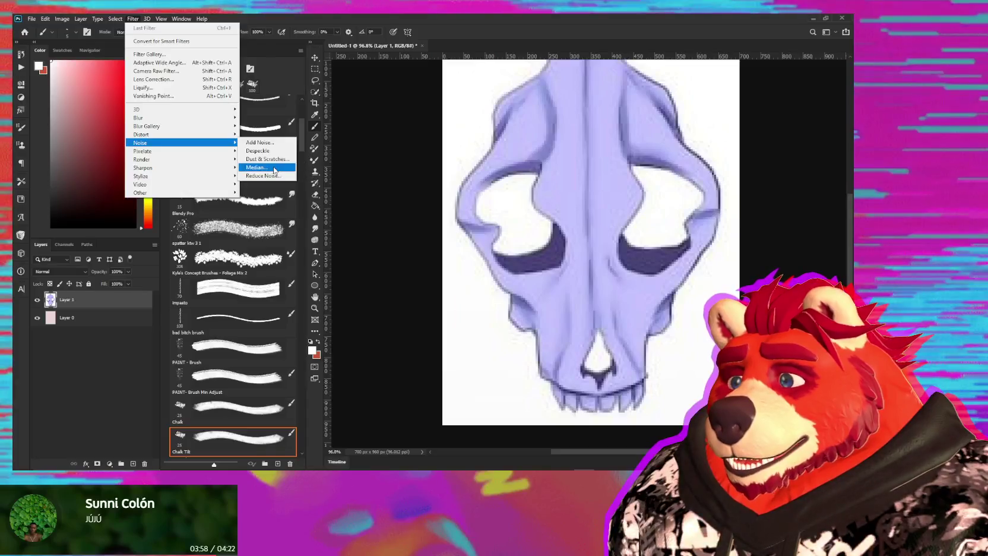
Resize the skull to 840 × 1152 px with Bicubic Smoother (enlargement) resampling.
click(274, 175)
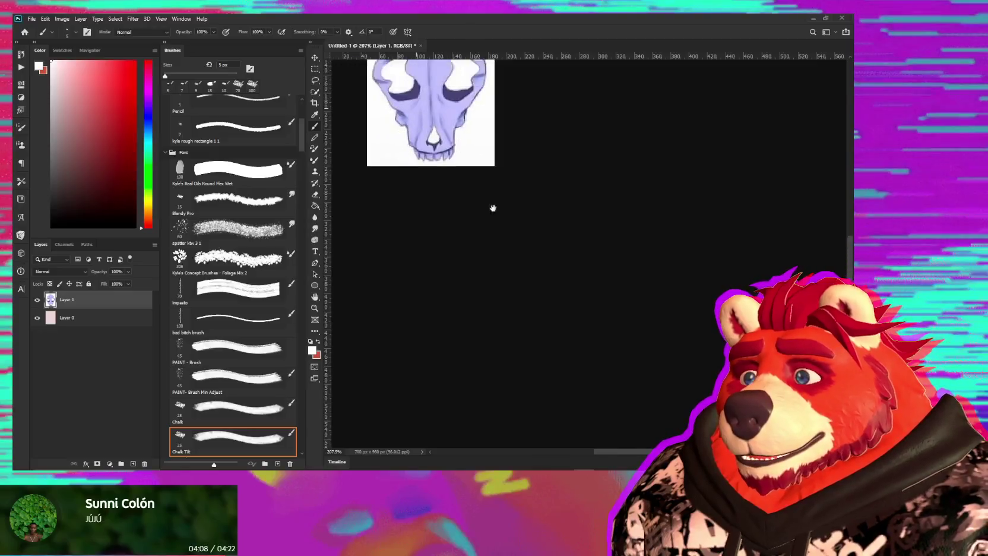
drag(493, 208, 550, 281)
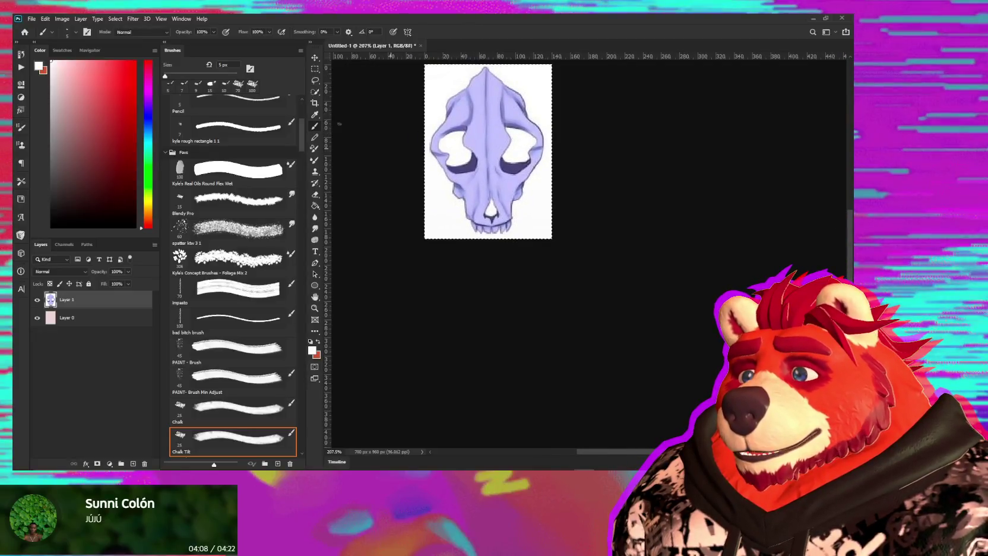
click(61, 19)
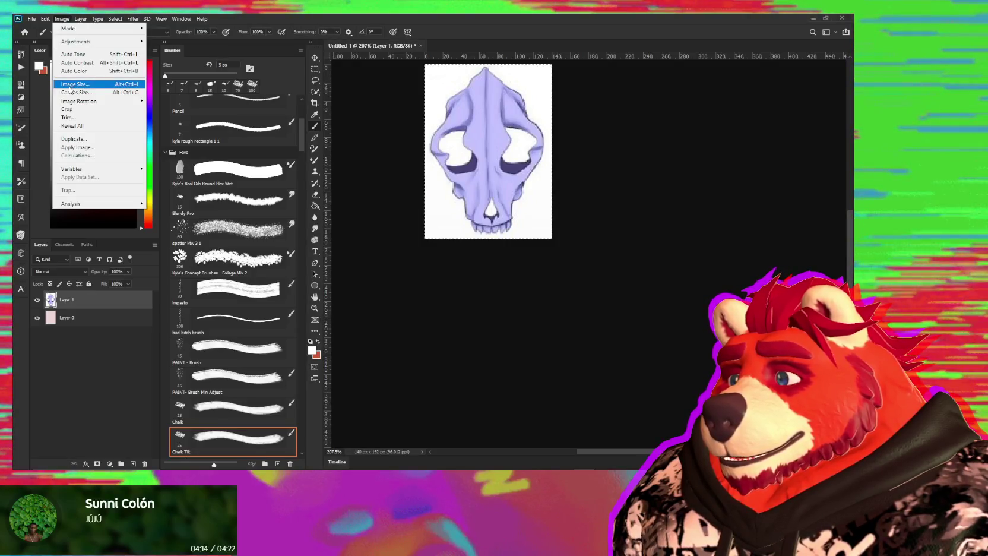
click(71, 84)
click(432, 149)
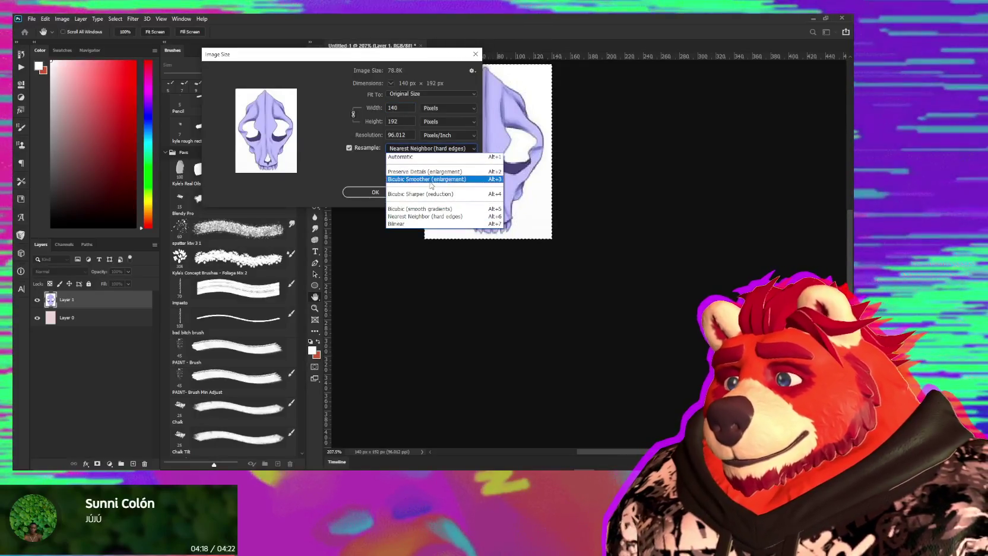
click(431, 180)
click(401, 108)
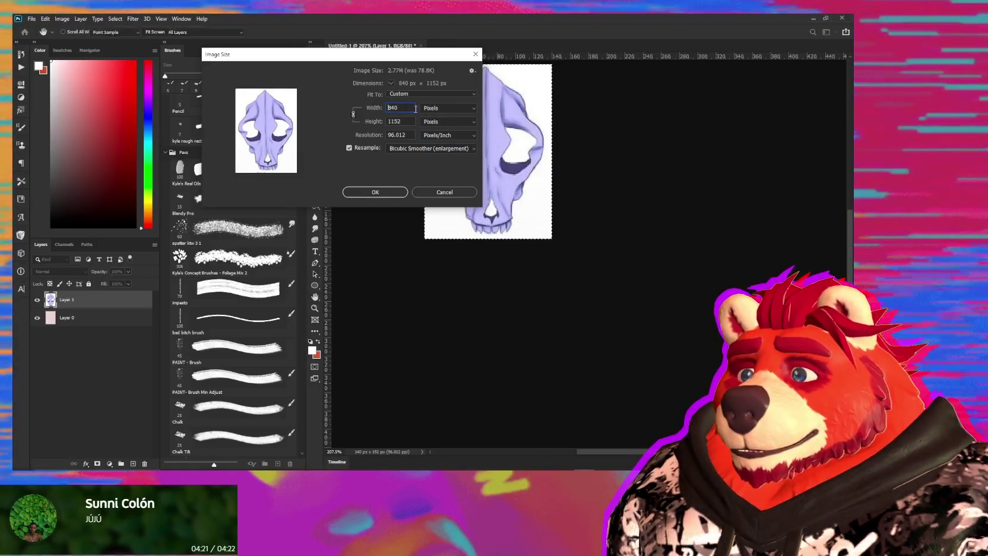
key(Return)
alt+scroll(688, 254, up, 5)
alt+scroll(687, 255, down, 2)
drag(687, 255, 606, 202)
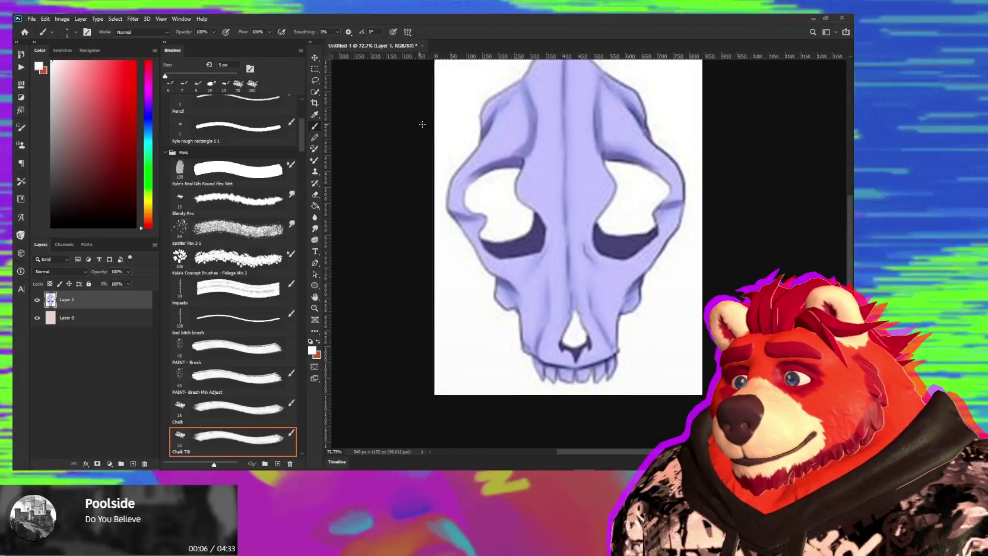
Check the Select menu, dismiss it, then go to the Filter menu's Noise options.
click(113, 19)
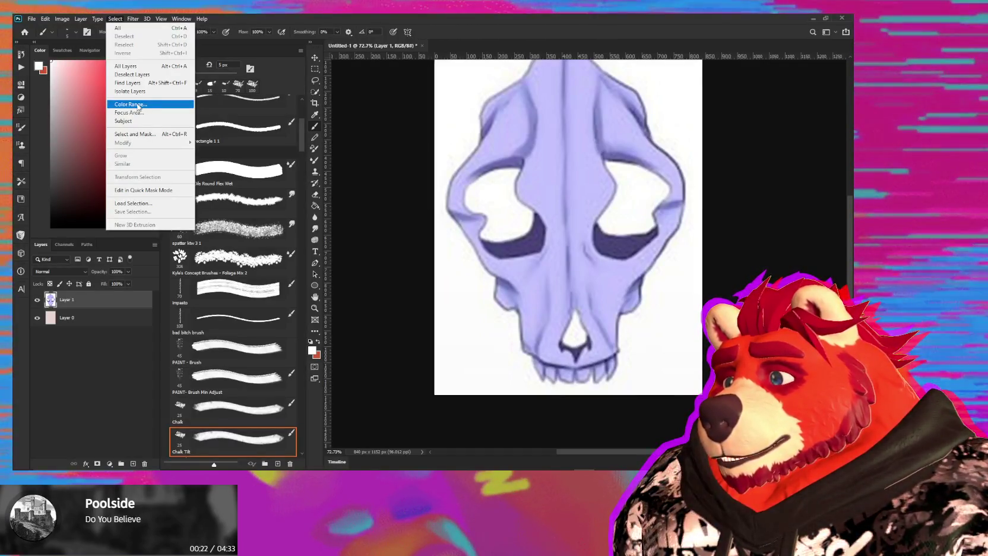
key(Escape)
click(133, 19)
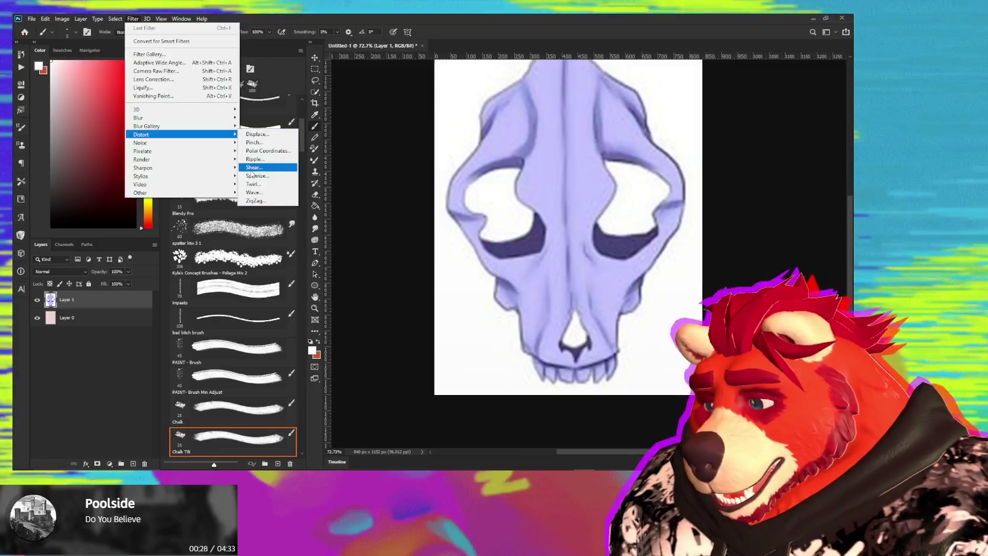
In Reduce Noise, set Strength to 10, lower Preserve Details and try Sharpen Details near 46.
mouse_move(141, 142)
click(276, 175)
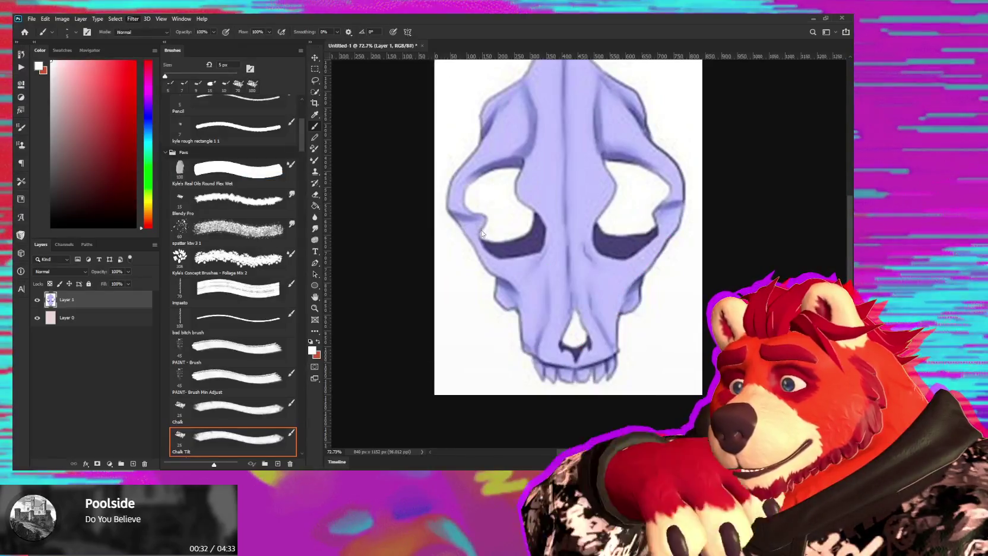
key(Down)
key(Down)
key(Down)
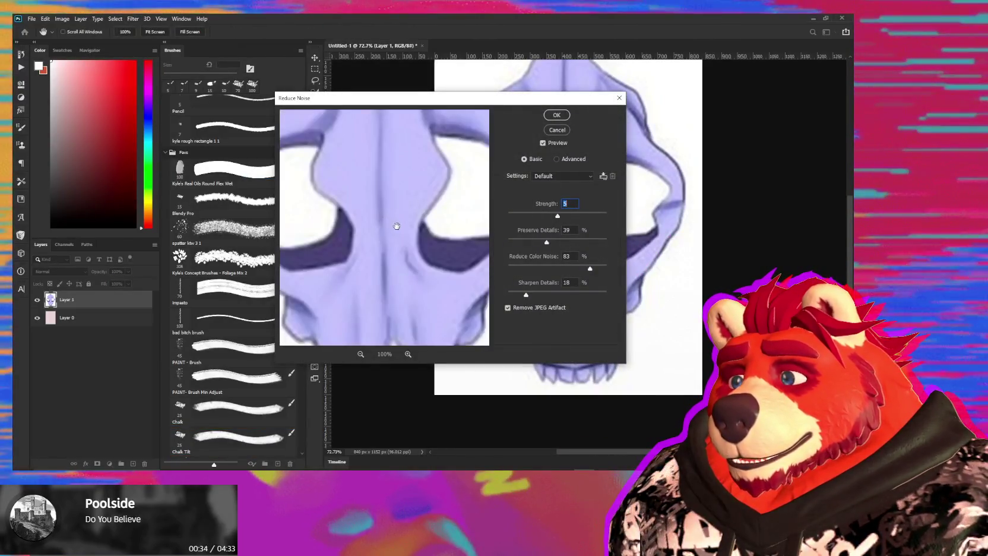
drag(528, 216, 609, 217)
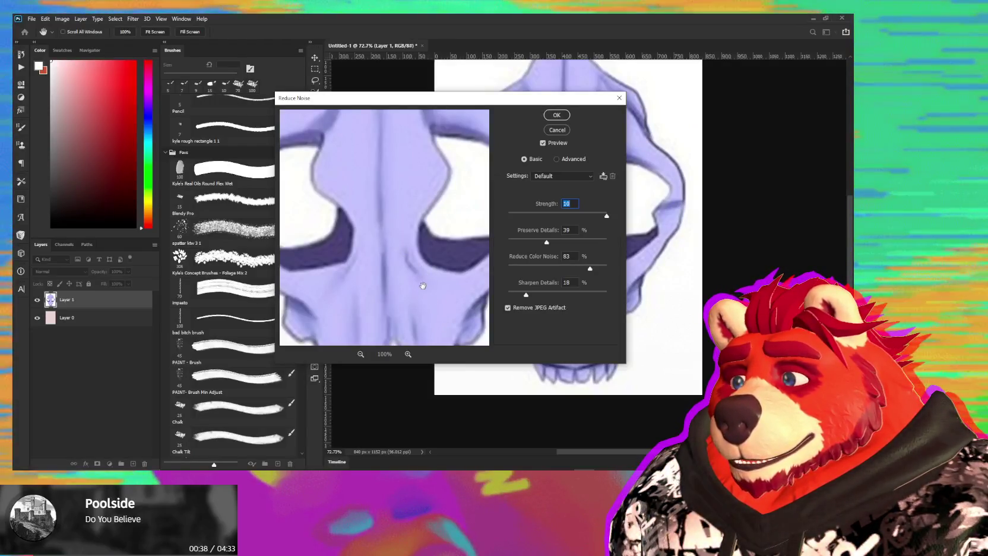
drag(546, 242, 528, 243)
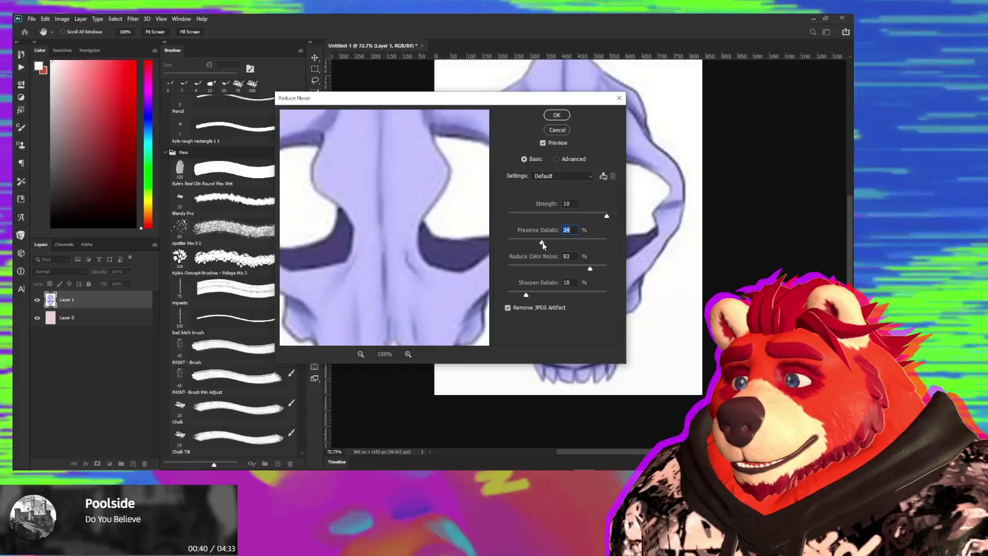
click(509, 243)
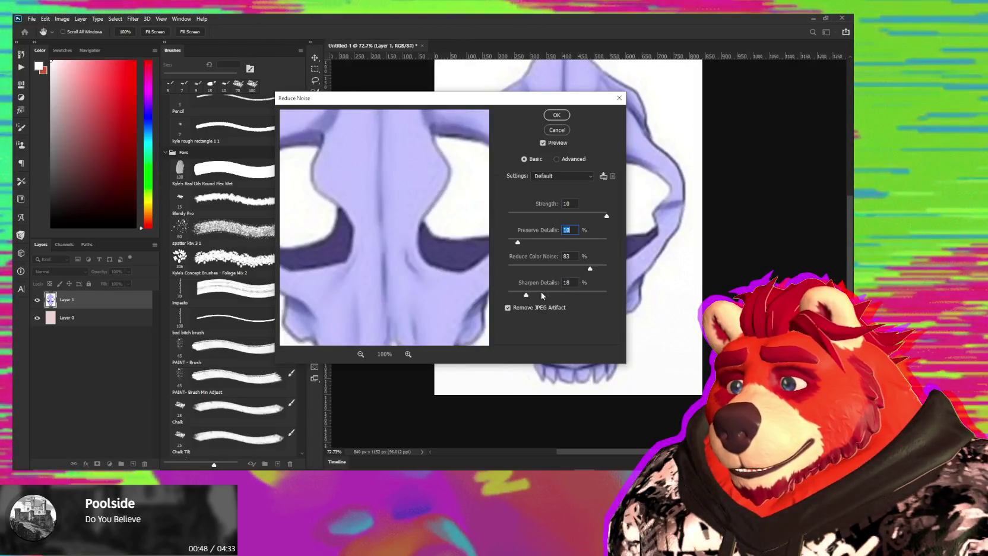
drag(526, 295, 553, 296)
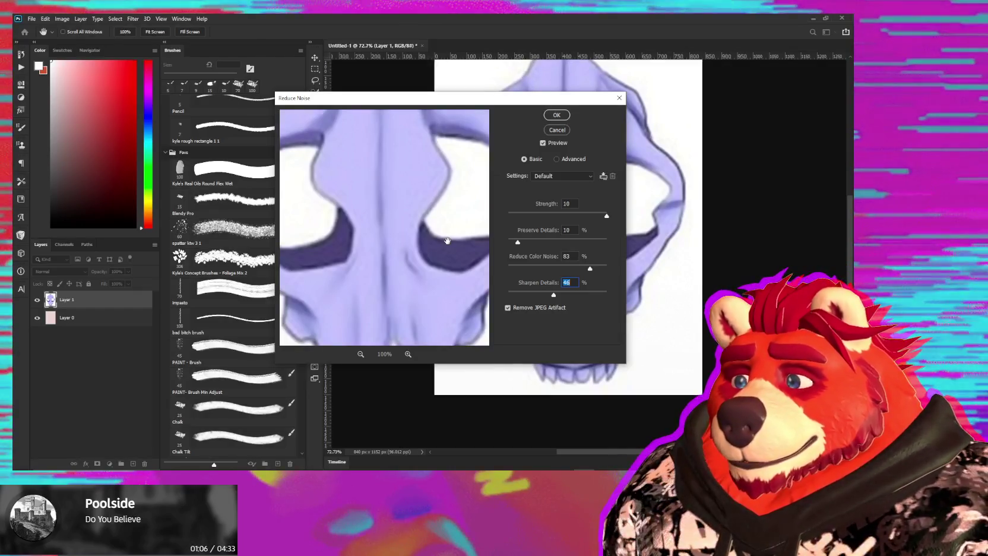
click(360, 354)
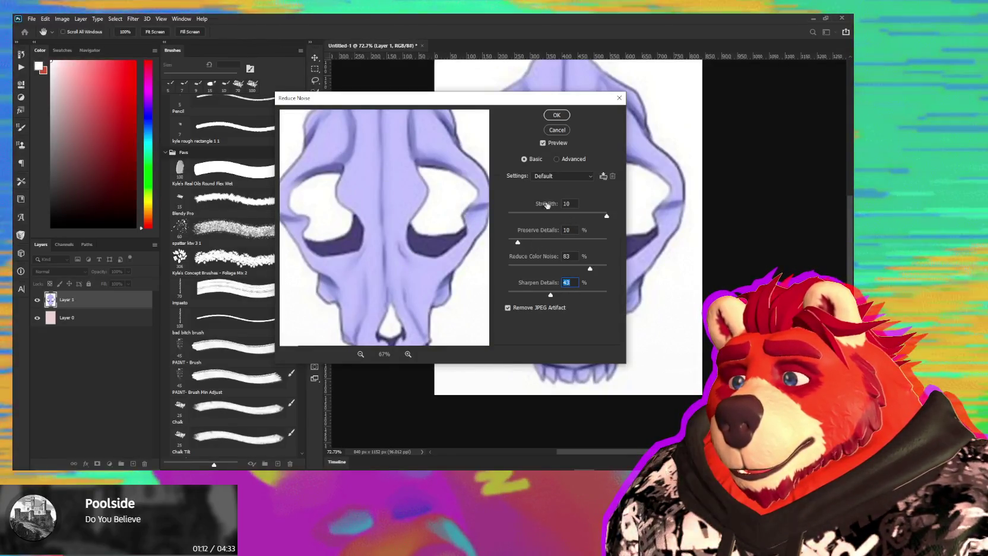
Keep the Default preset after checking the advanced per-channel noise options.
click(541, 177)
click(543, 188)
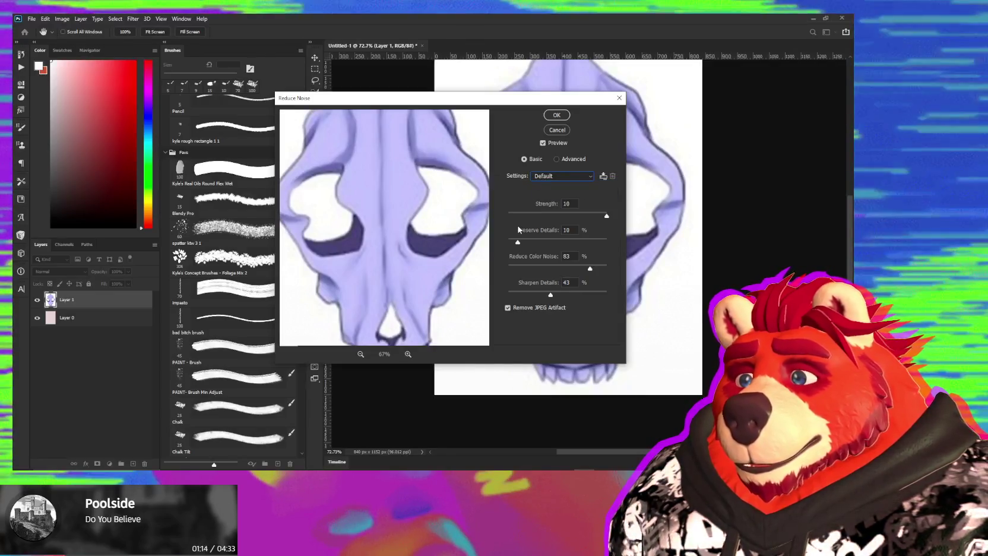
click(557, 159)
click(536, 189)
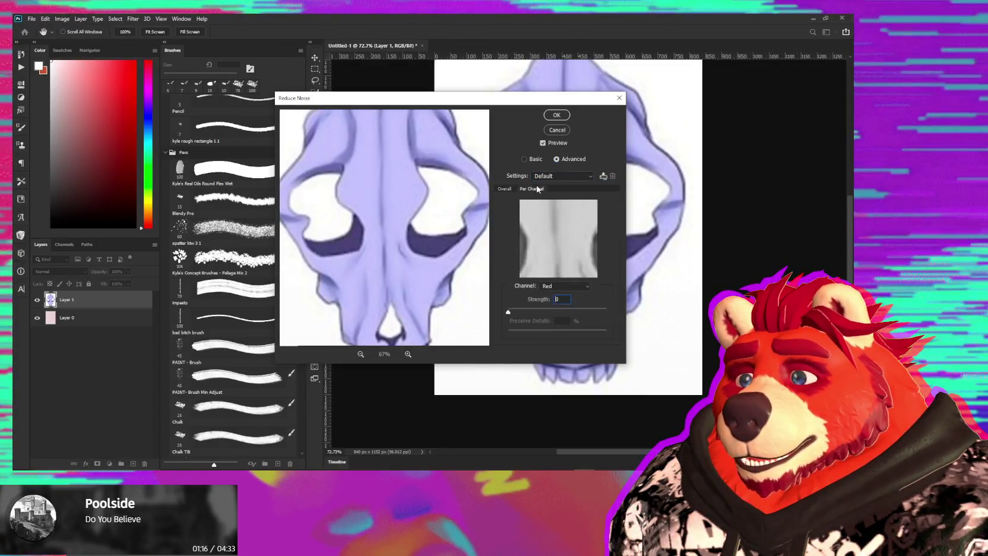
click(536, 158)
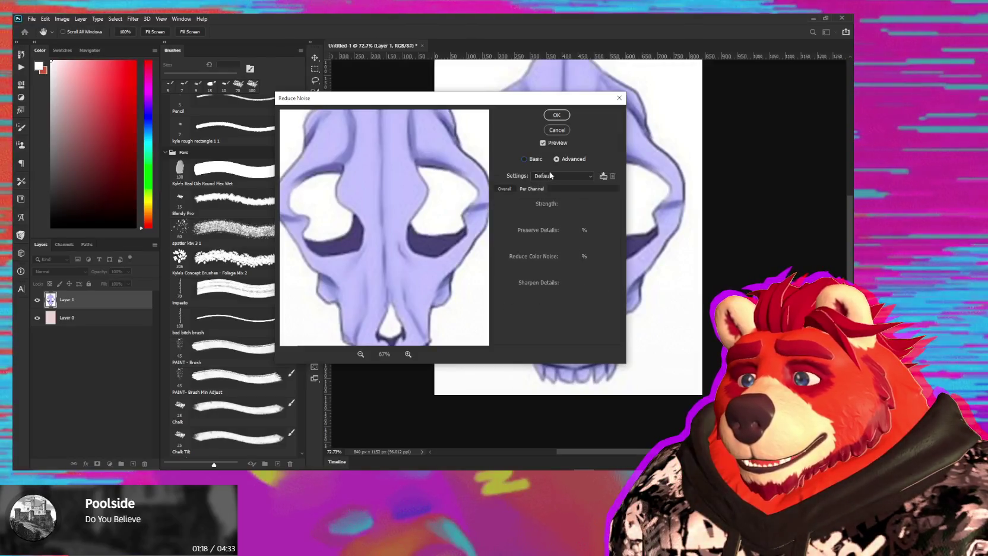
Set Preserve Details 8%, Reduce Color Noise 92%, Sharpen Details 72% and apply the filter.
drag(518, 242, 586, 242)
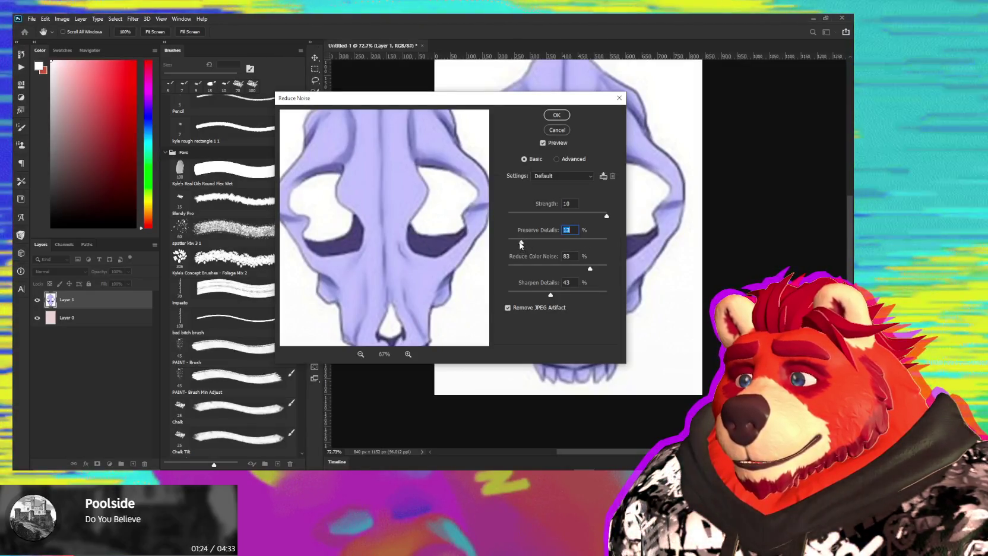
drag(521, 243, 515, 242)
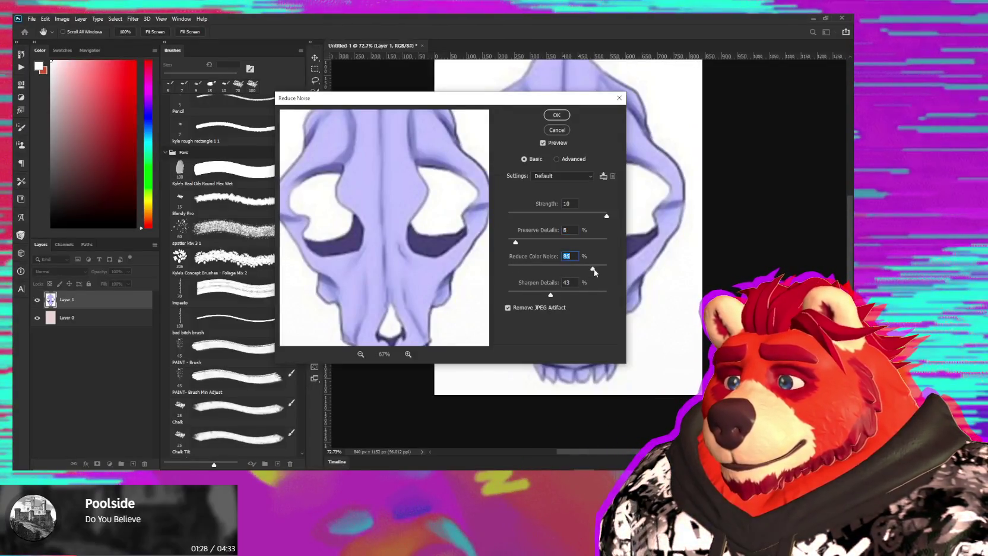
drag(594, 271, 598, 271)
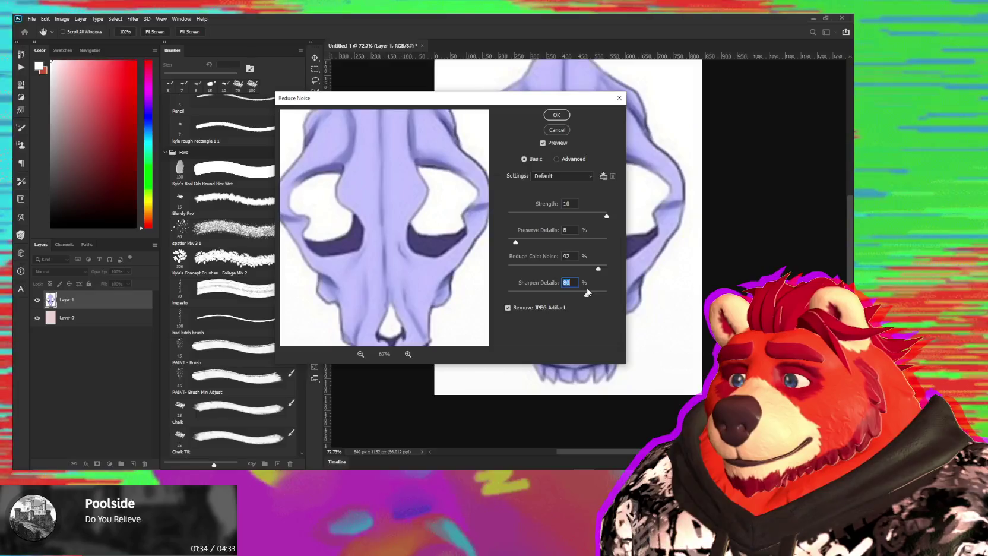
click(603, 292)
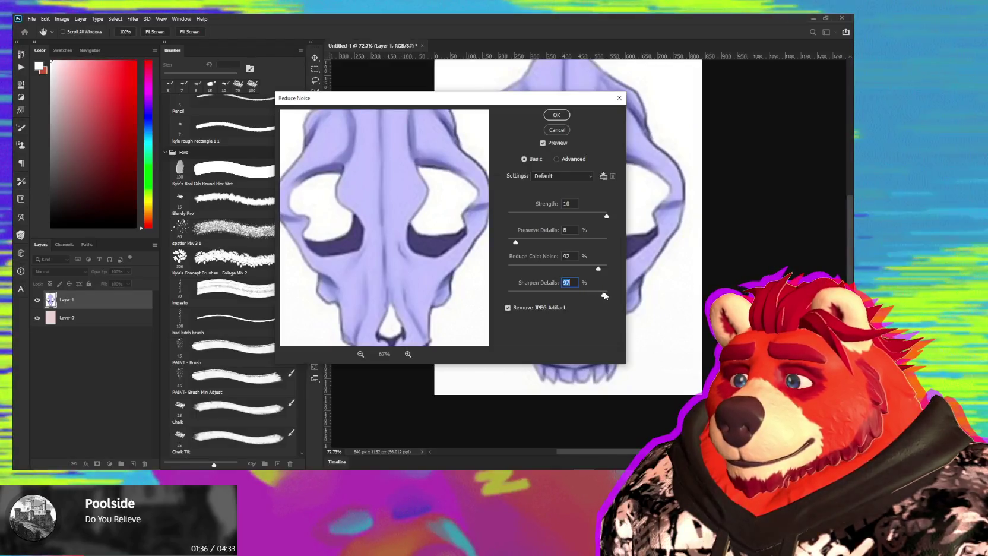
drag(574, 291, 496, 293)
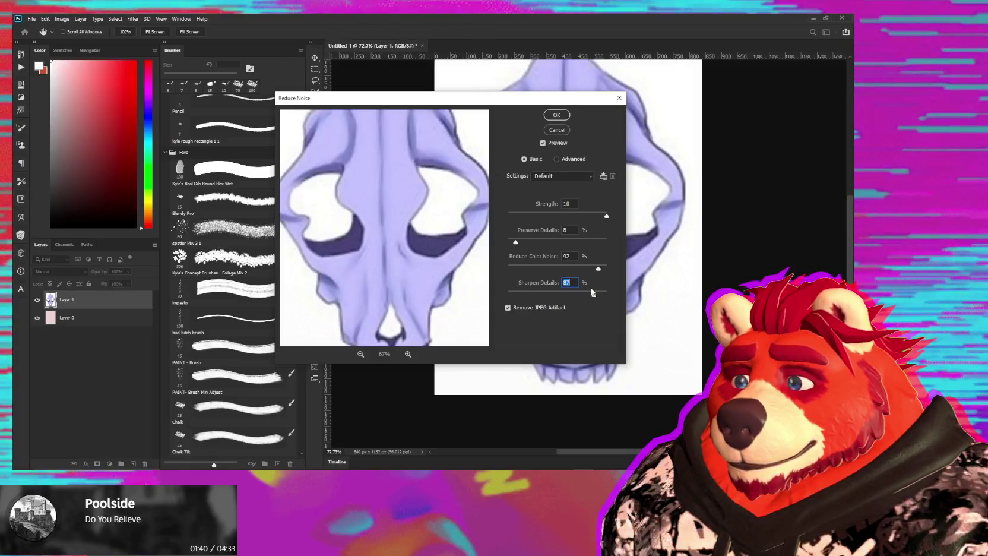
drag(592, 292, 548, 292)
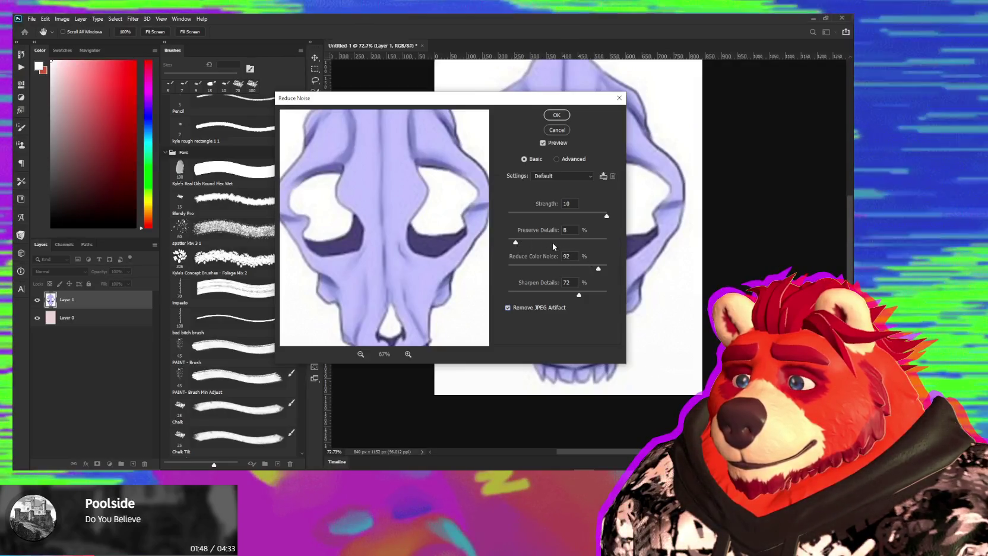
click(553, 117)
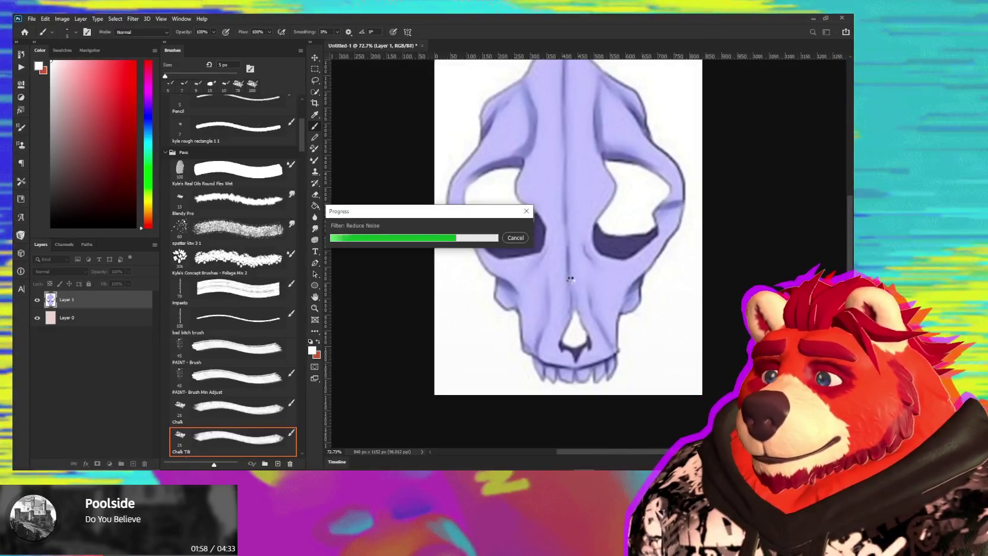
alt+scroll(560, 263, up, 1)
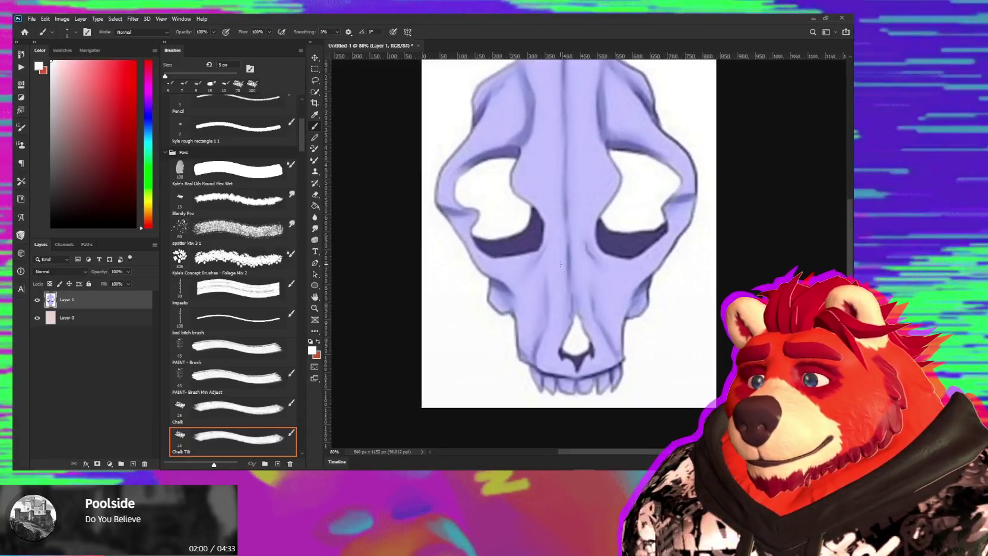
Zoom and pan over the denoised skull, then bring up the Filter menu's sharpening options.
alt+scroll(607, 275, up, 4)
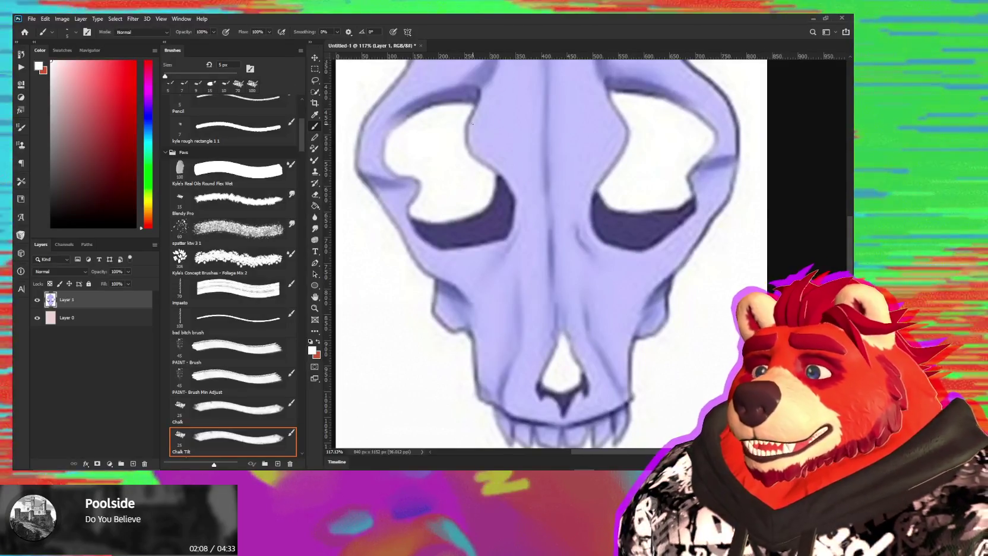
alt+scroll(473, 124, down, 1)
mouse_move(452, 150)
mouse_down()
mouse_move(450, 195)
mouse_move(443, 189)
mouse_up()
click(115, 18)
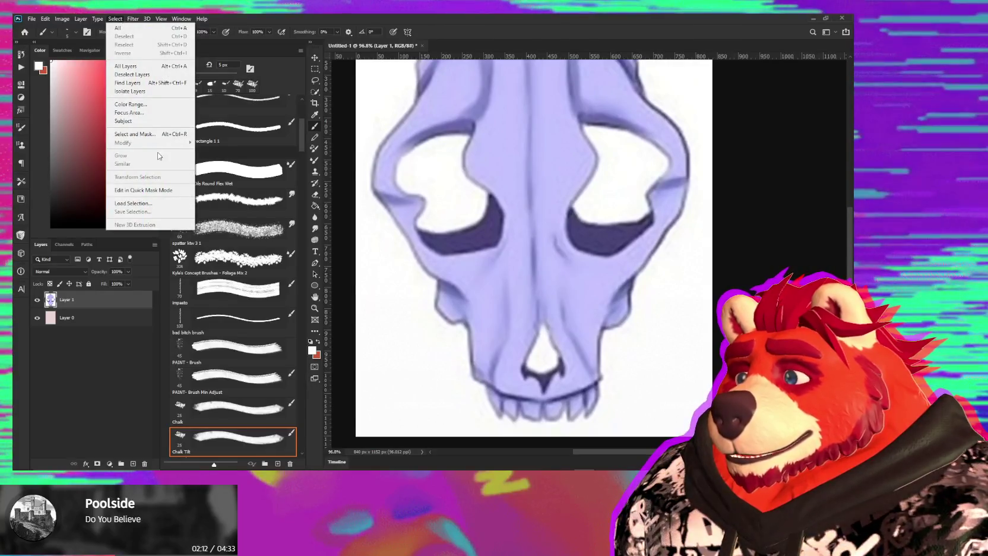
mouse_move(133, 19)
mouse_move(142, 168)
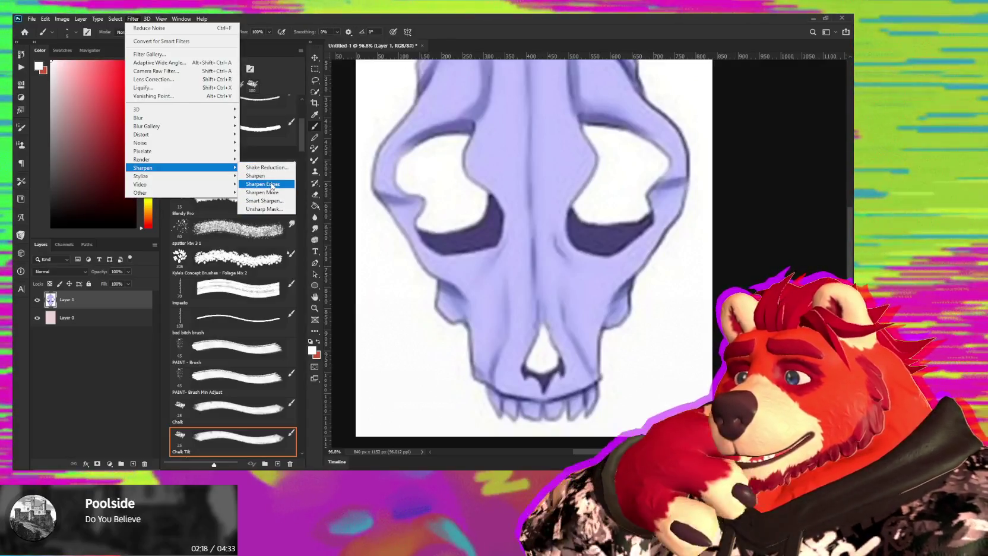
click(264, 184)
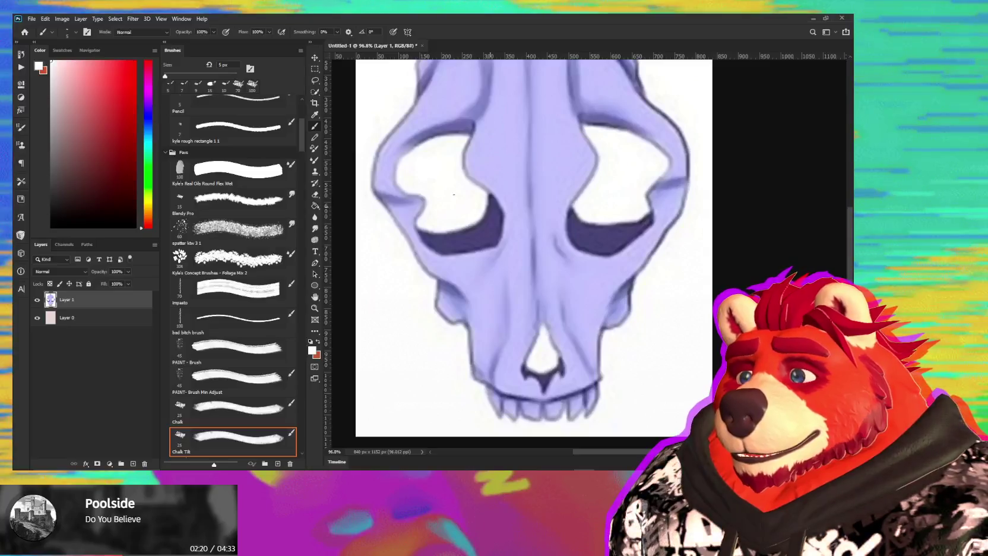
alt+scroll(445, 223, up, 2)
click(136, 19)
click(173, 40)
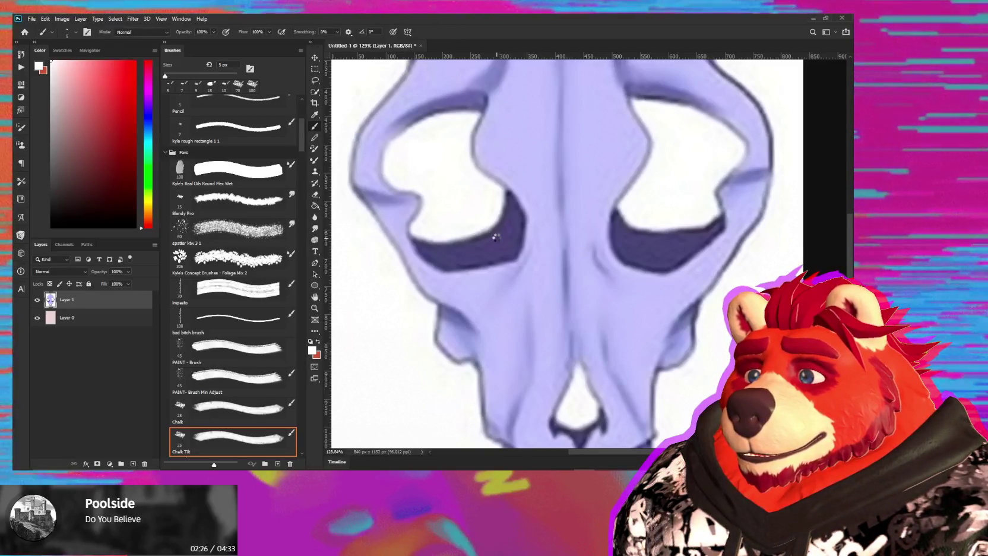
click(132, 19)
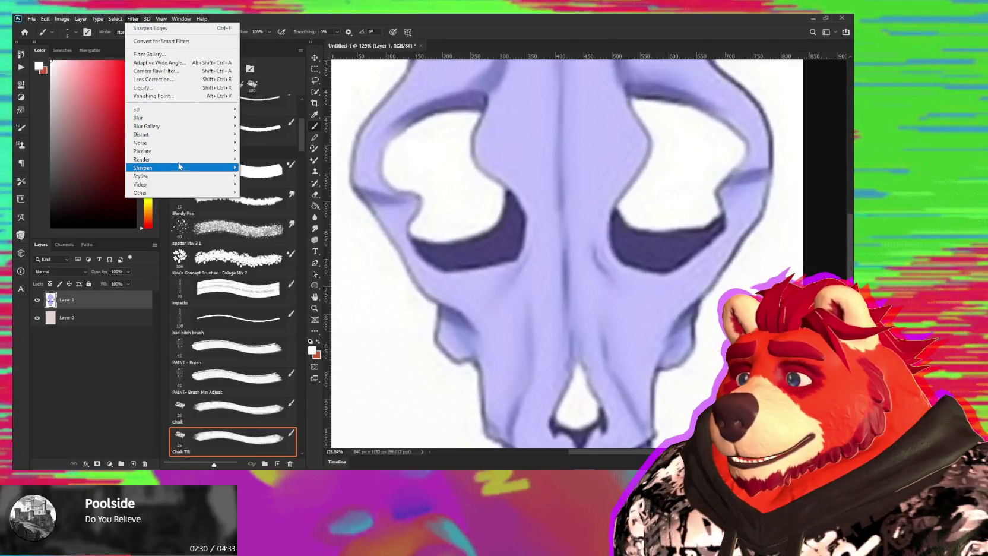
Apply Smart Sharpen with Amount 248%, a slightly larger Radius and Reduce Noise 56%.
mouse_move(143, 167)
click(272, 206)
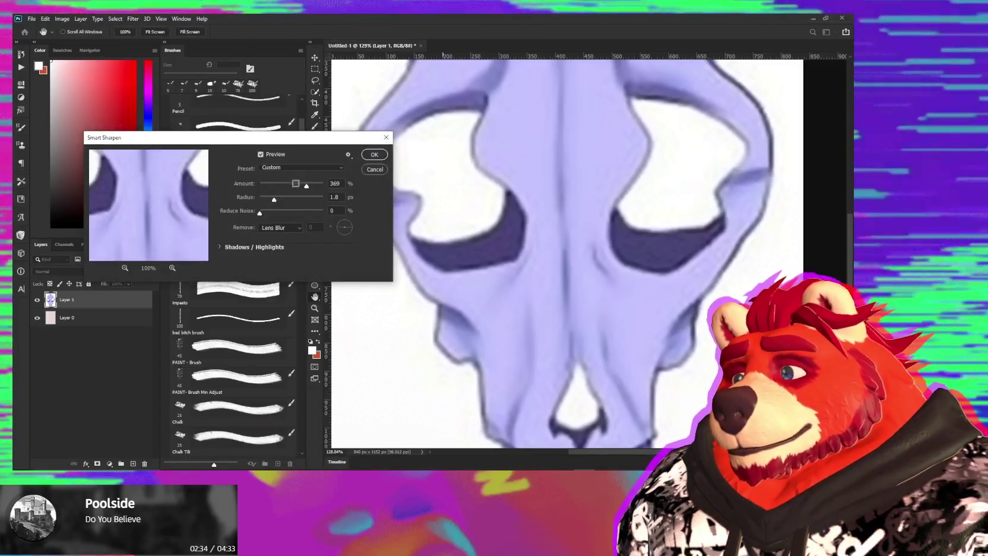
scroll(174, 189, down, 2)
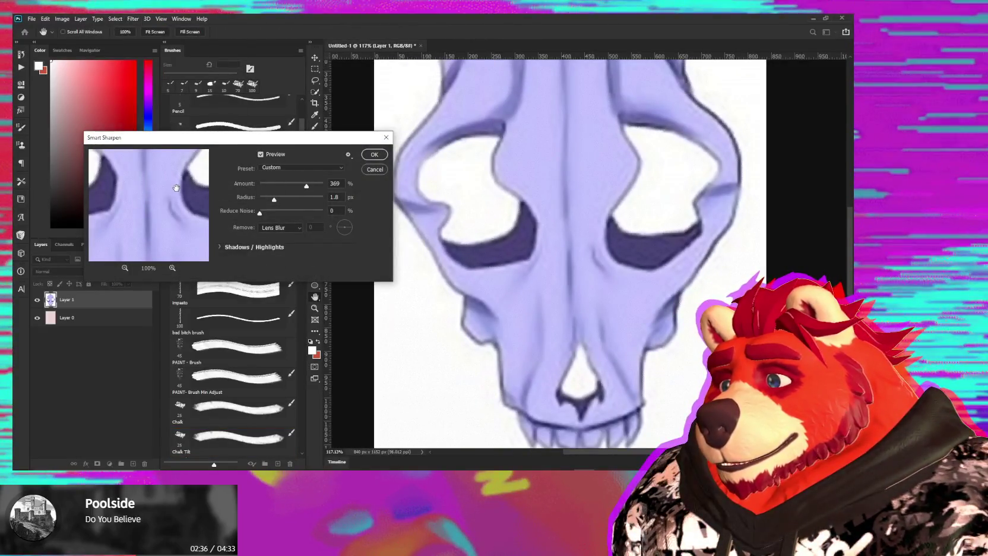
scroll(175, 188, up, 1)
drag(307, 185, 291, 186)
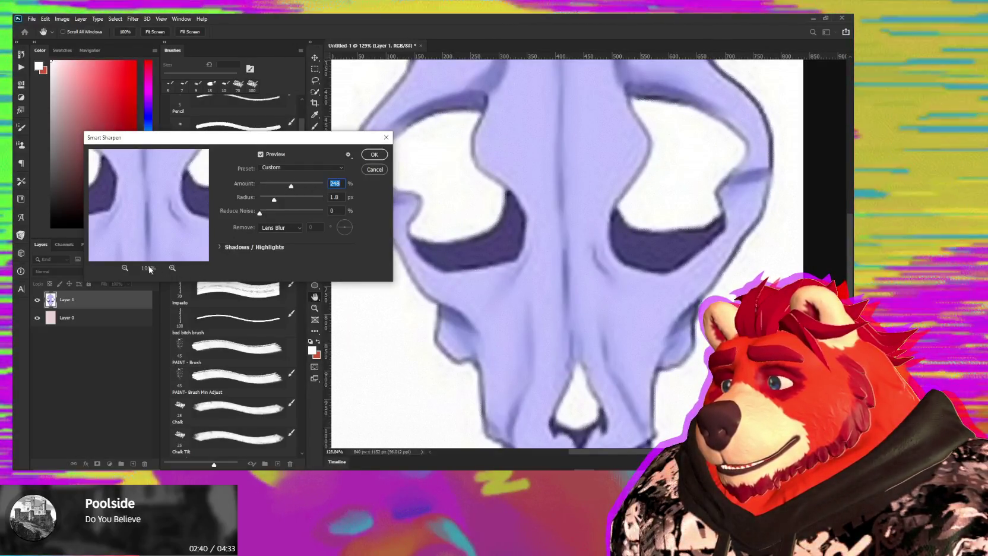
click(125, 267)
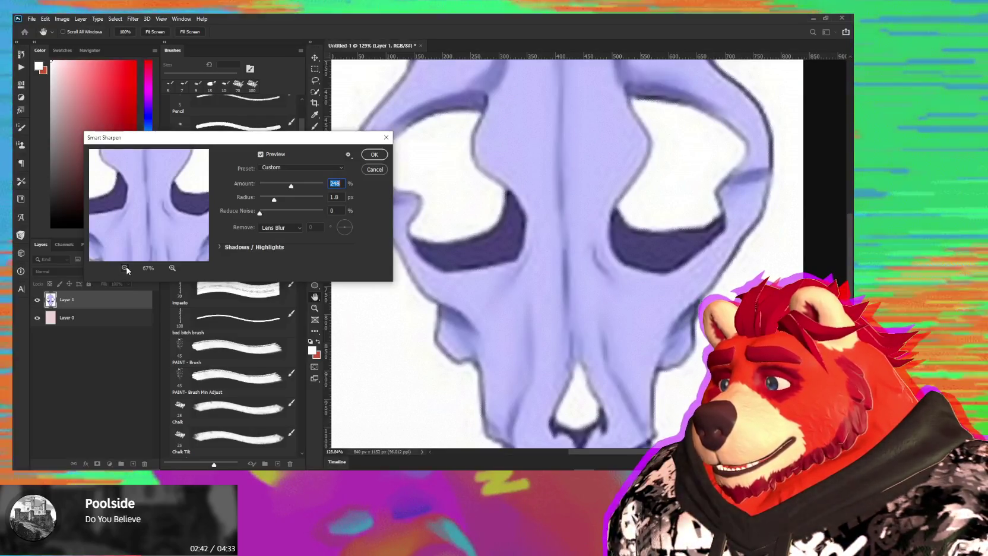
click(125, 268)
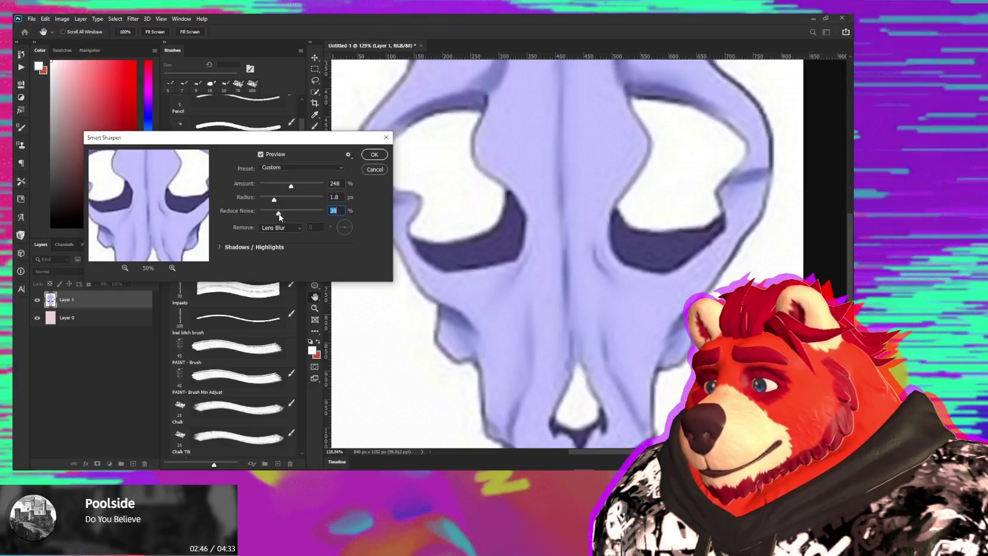
drag(278, 214, 295, 215)
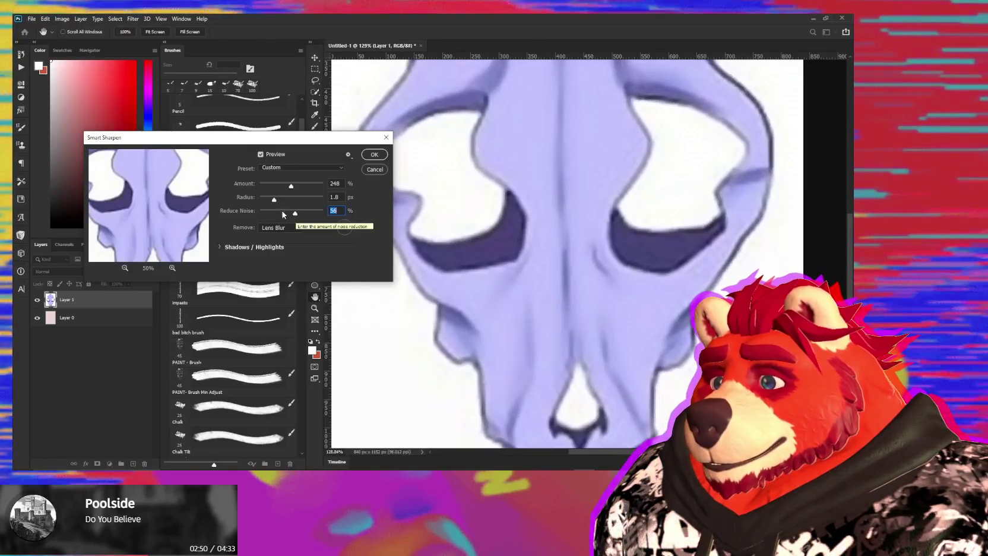
drag(274, 200, 288, 202)
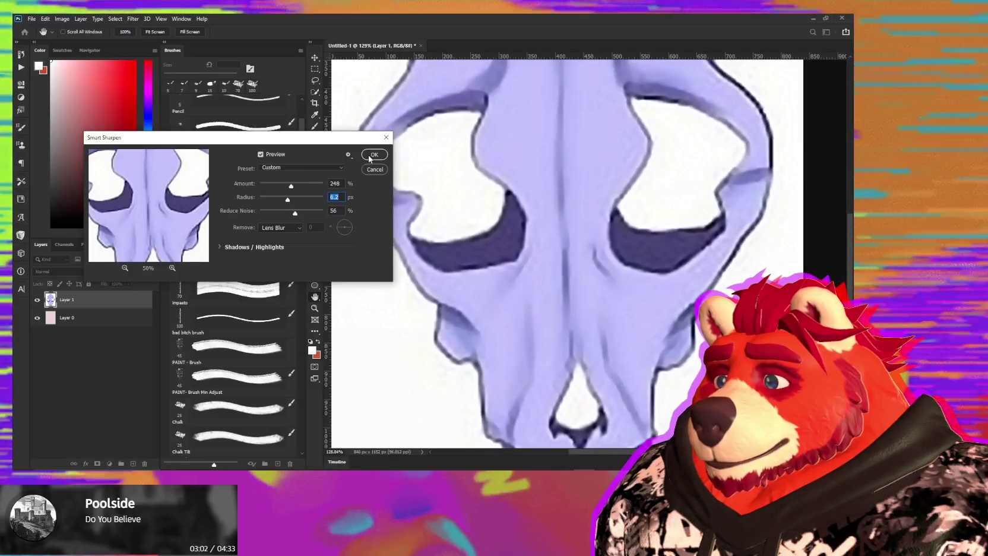
click(368, 155)
key(b)
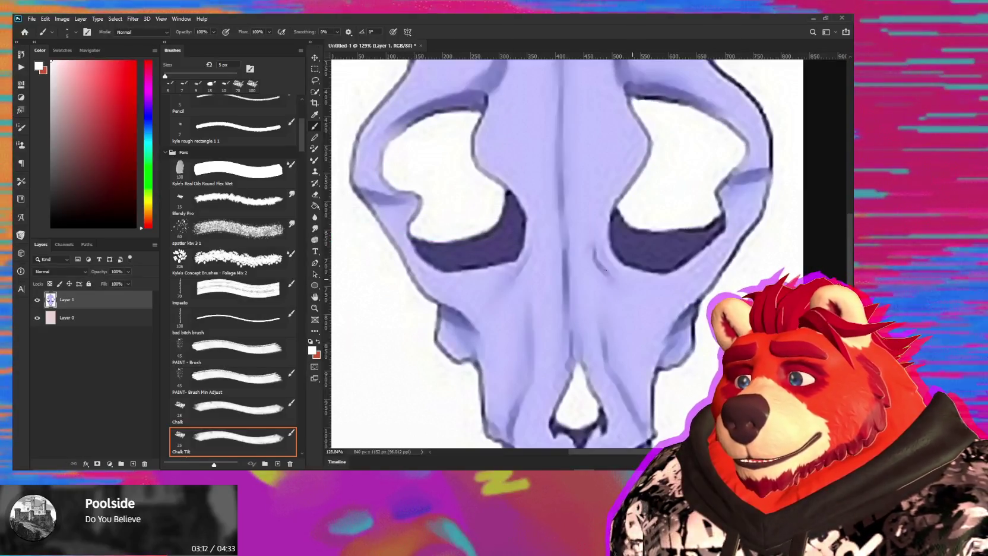
Compare the skull before and after sharpening, keeping the sharpened version.
ctrl+scroll(654, 282, right, 2)
key(ctrl+z)
key(ctrl+shift+z)
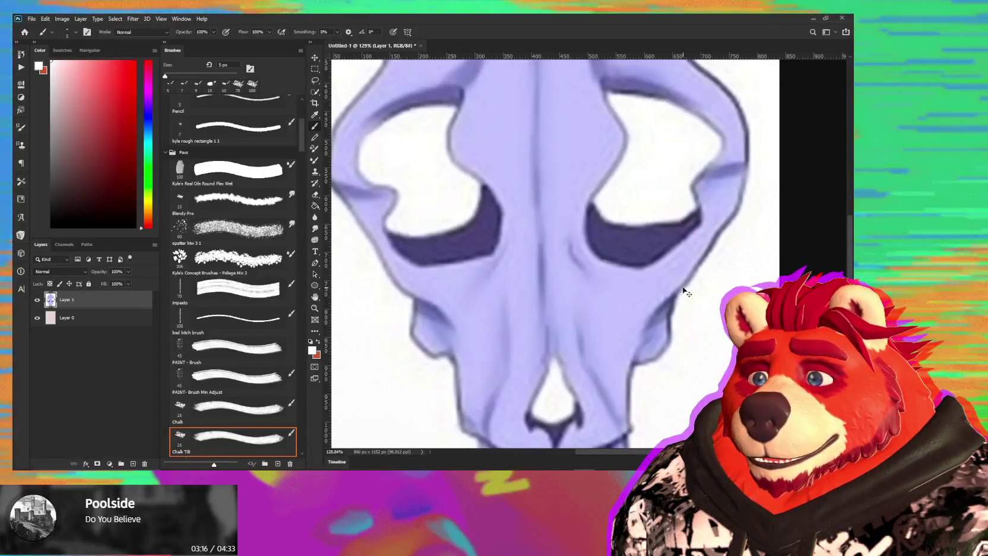
key(ctrl+shift+z)
key(ctrl+z)
key(ctrl+shift+z)
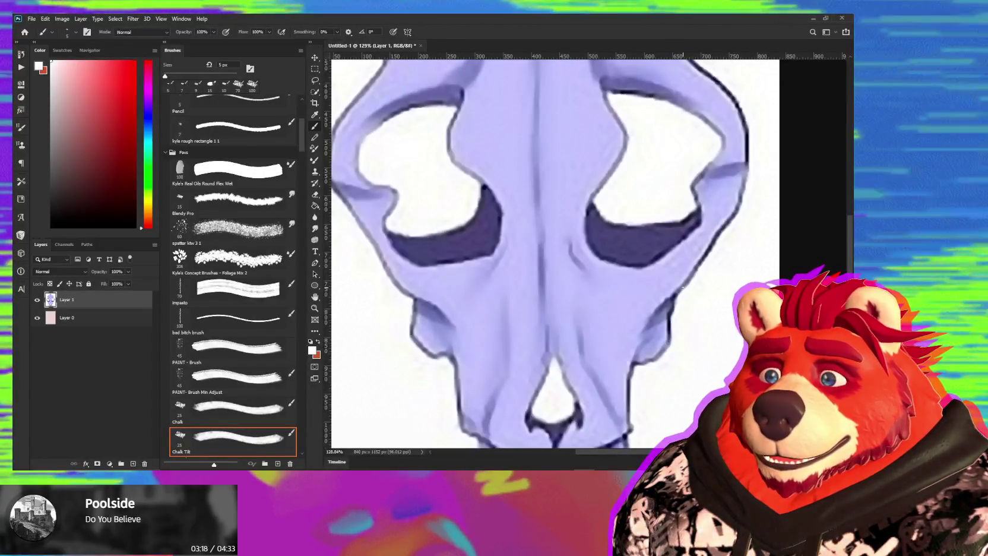
alt+scroll(682, 288, down, 2)
Add a new empty Layer 2 and sample the skull's dark navy outline colour.
key(ctrl+shift+alt+n)
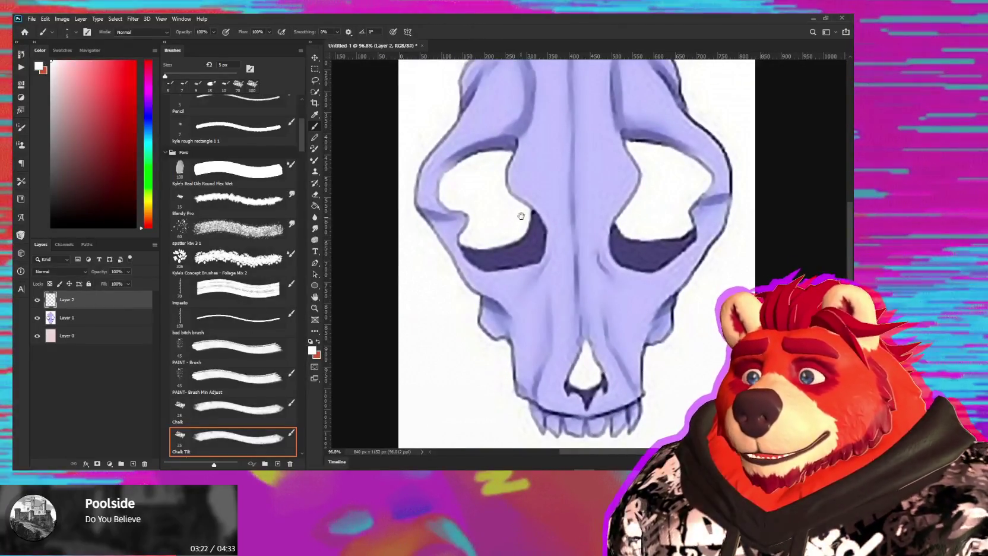
drag(515, 193, 484, 205)
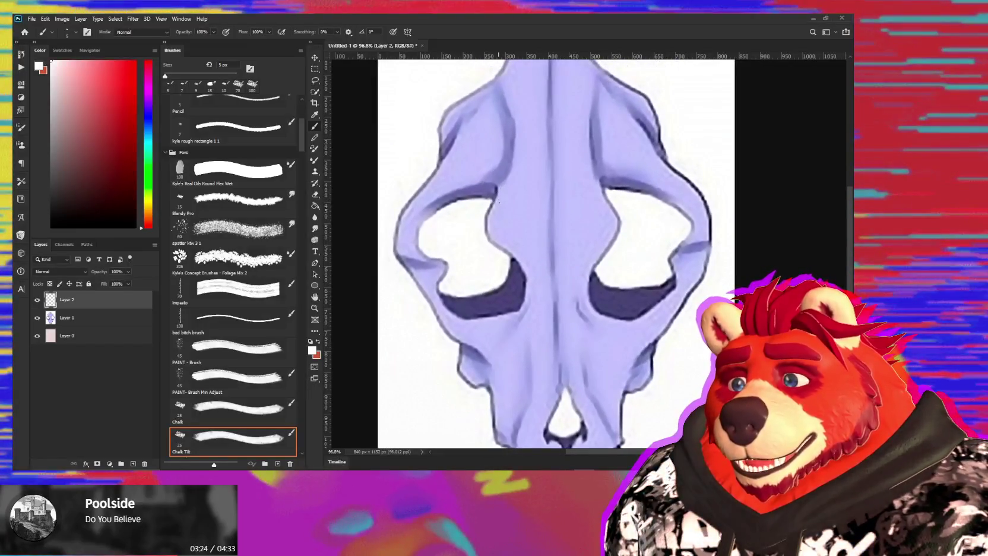
alt+click(497, 190)
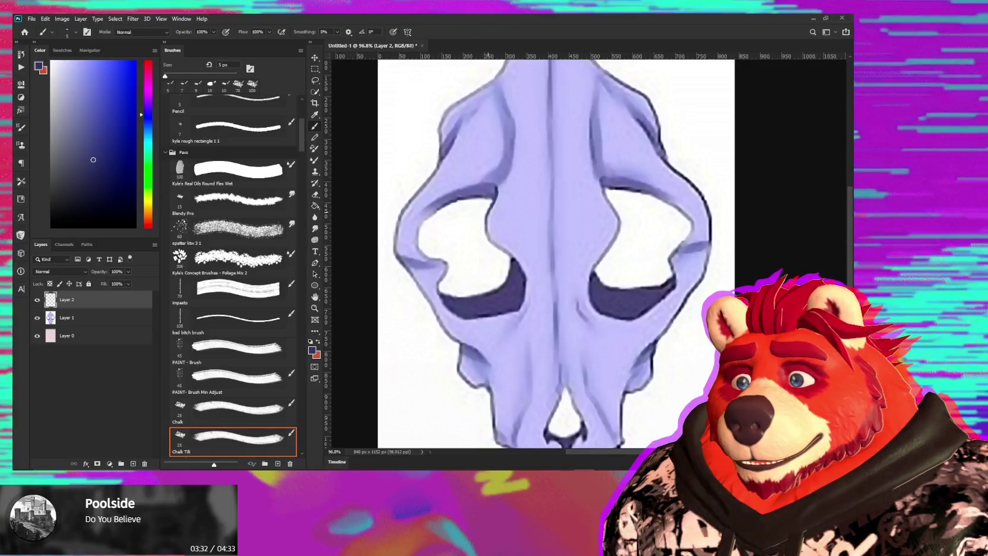
Paint over the upper skull with lavenders sampled from it, at a 10–15 px brush.
alt+click(497, 202)
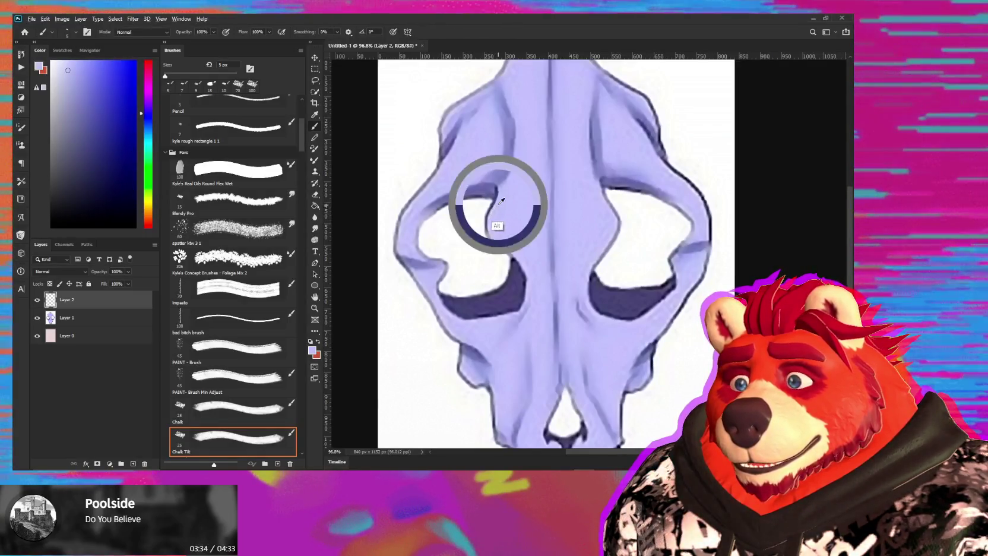
alt+click(496, 192)
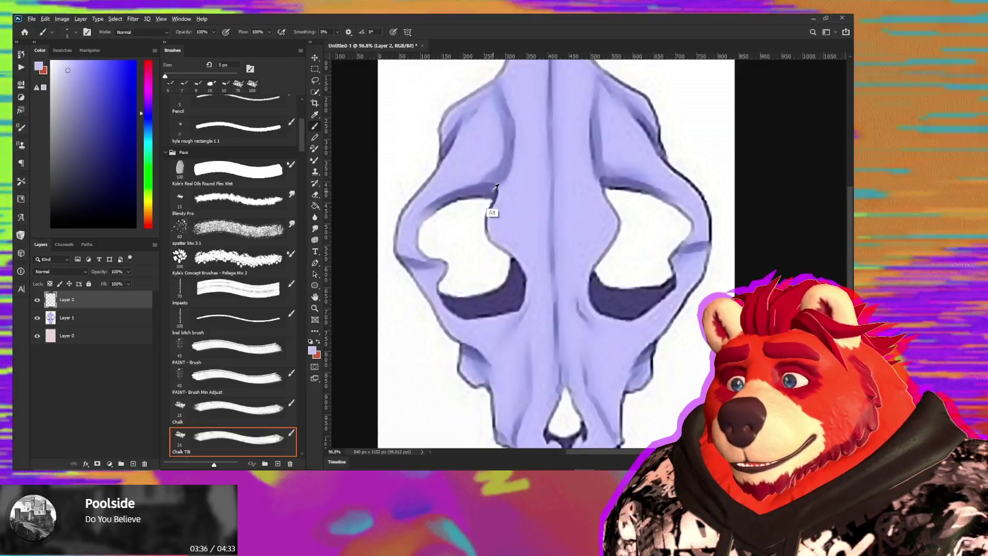
alt+click(496, 191)
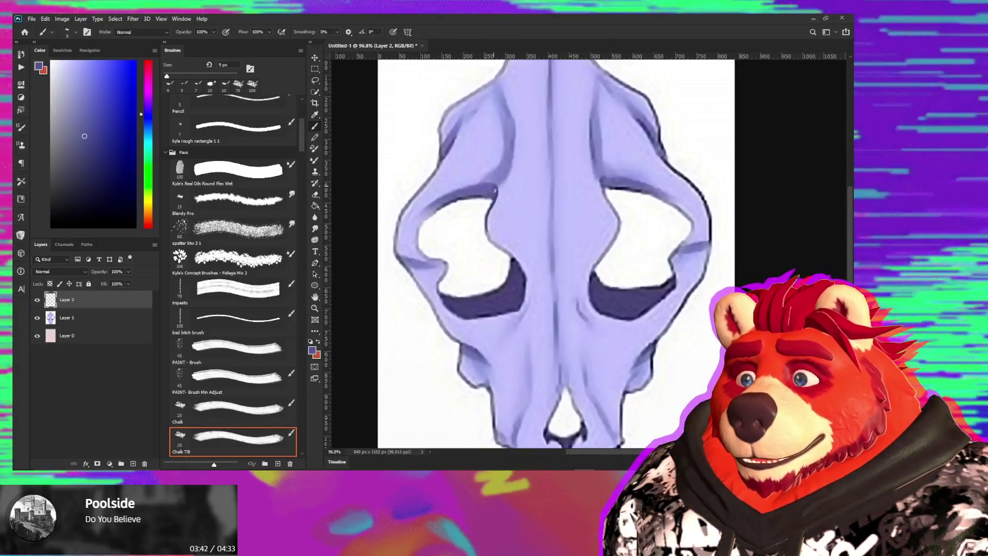
alt+click(494, 192)
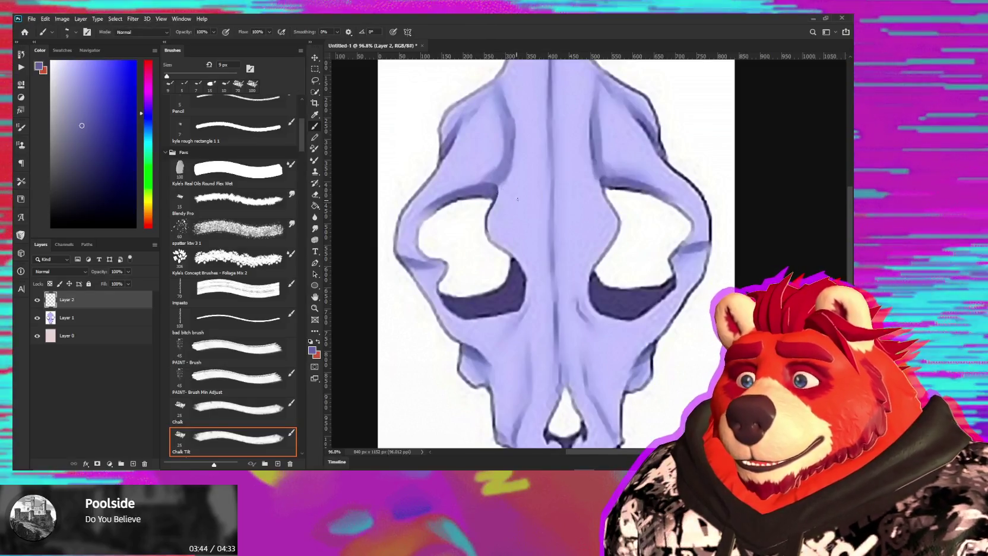
alt+click(500, 192)
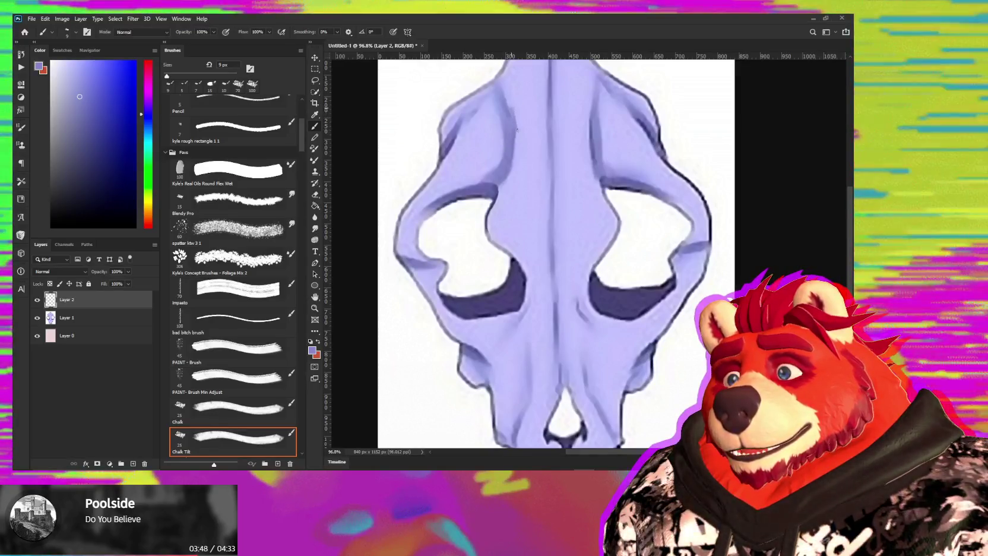
alt+click(521, 118)
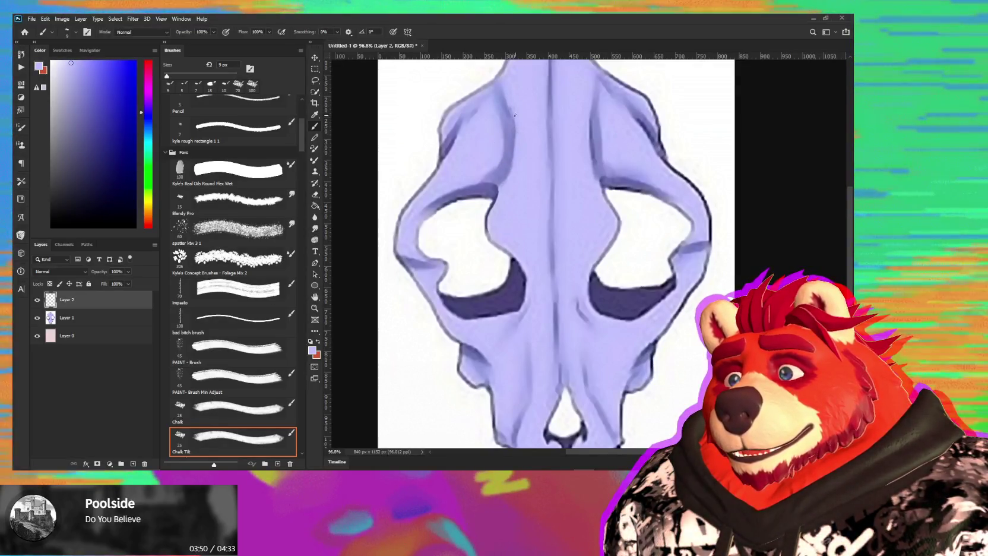
key(bracketright)
key(bracketright)
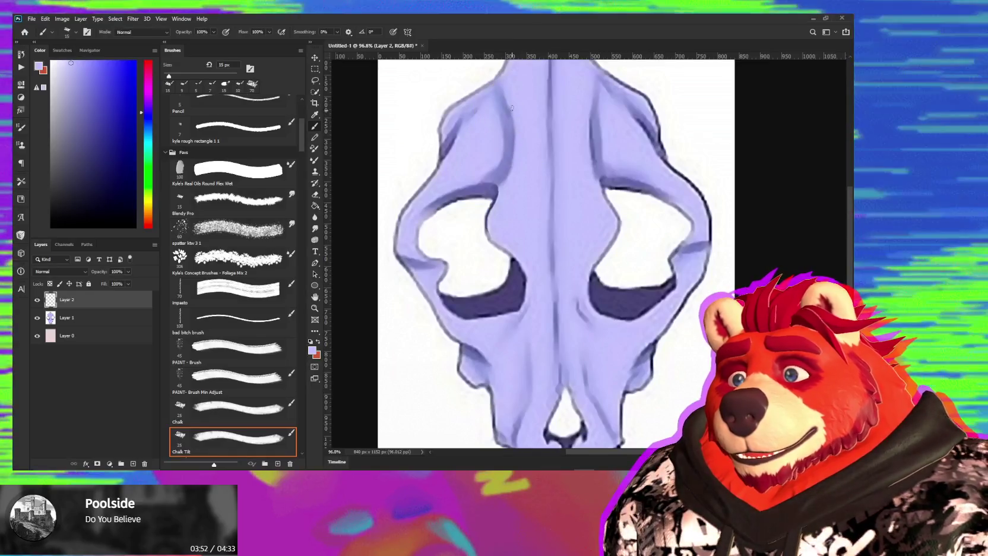
scroll(522, 98, up, 3)
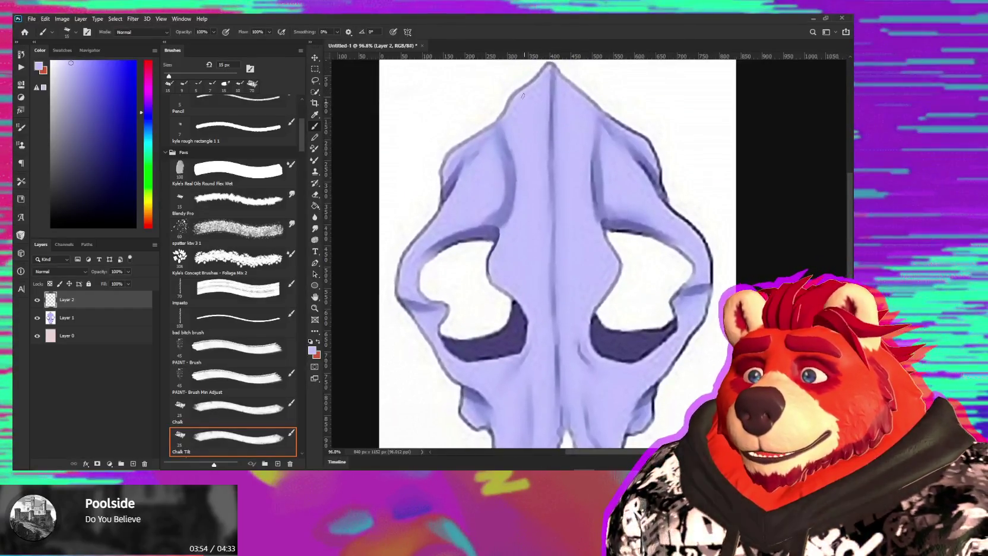
alt+click(501, 116)
key(bracketleft)
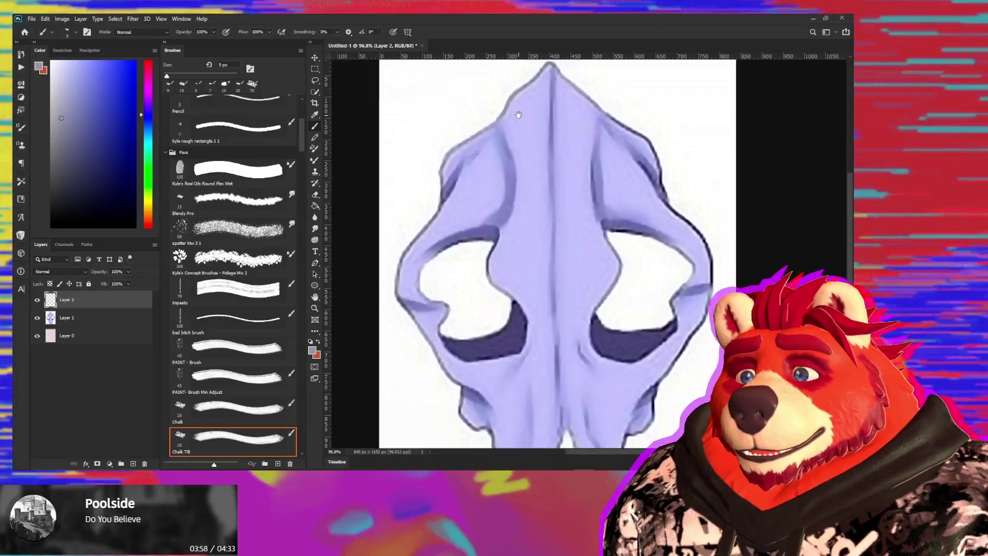
Touch up the top of the skull with white, light purple and grey-purple tones.
drag(519, 115, 514, 137)
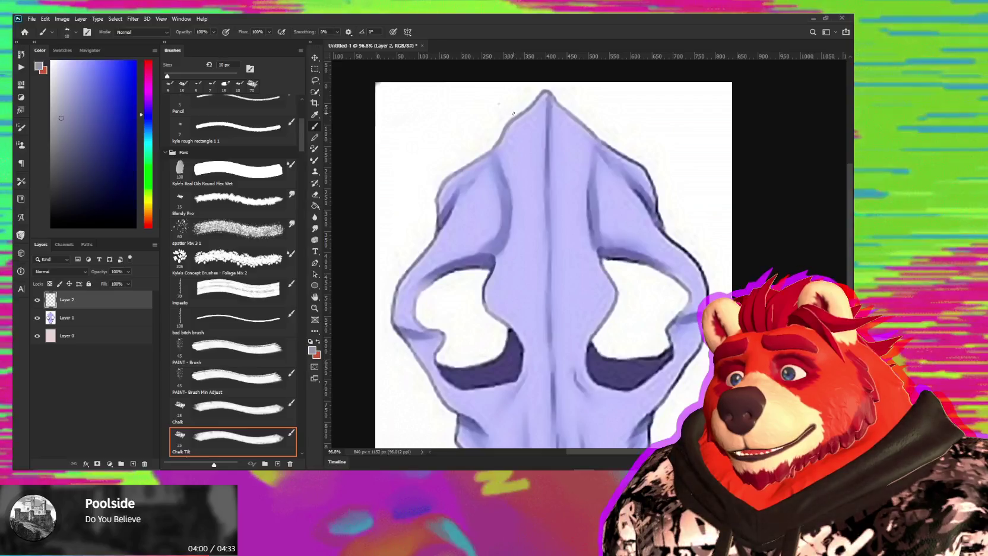
key(alt)
alt+click(494, 115)
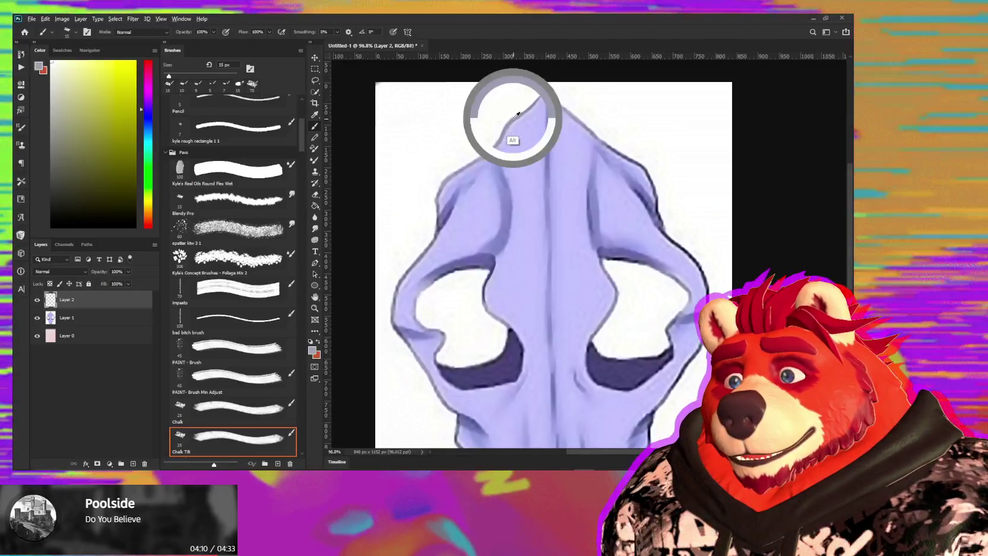
alt+click(533, 106)
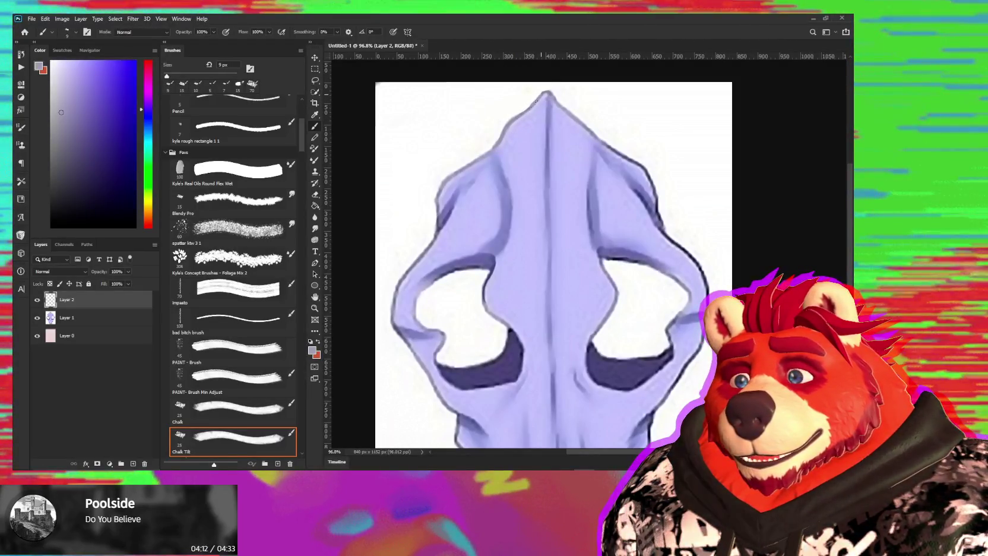
alt+click(481, 159)
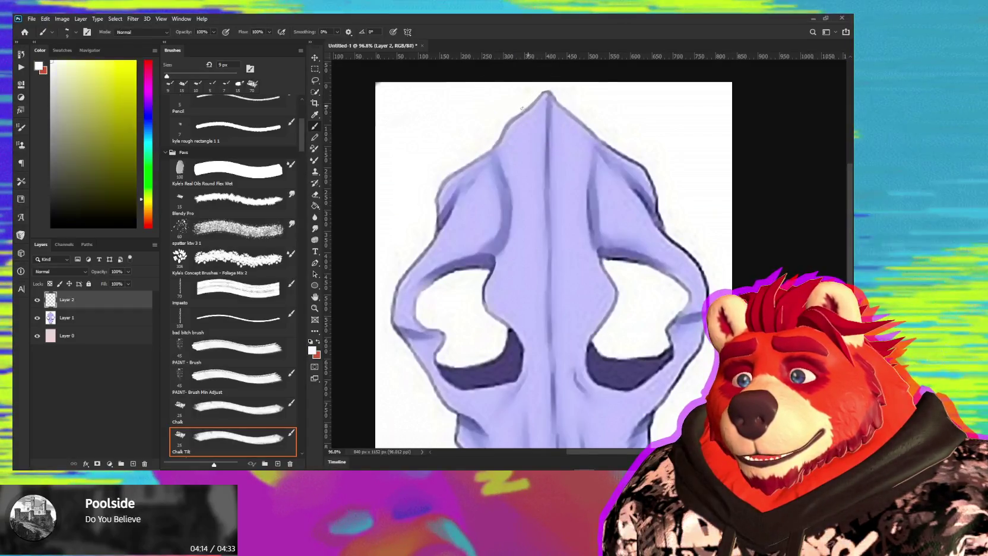
alt+click(493, 148)
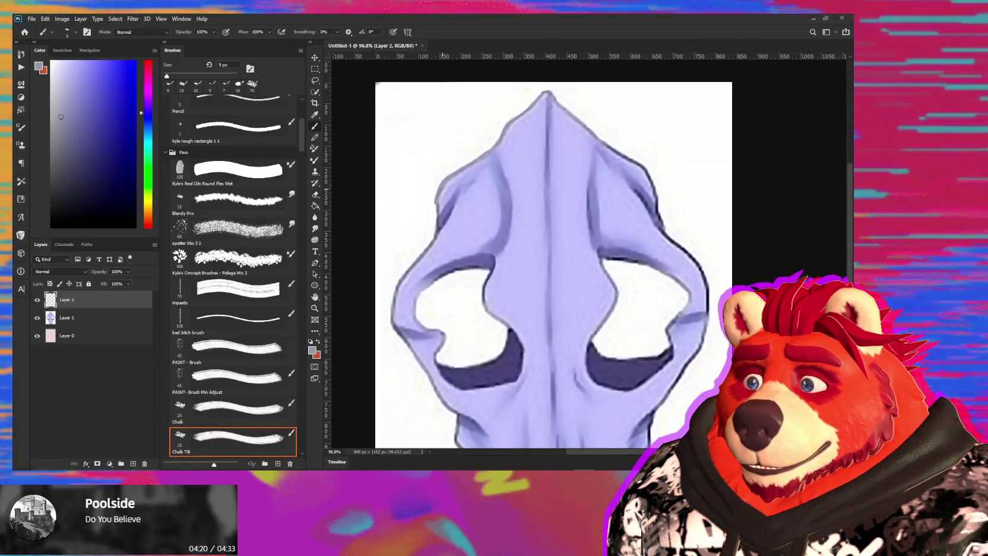
alt+click(437, 219)
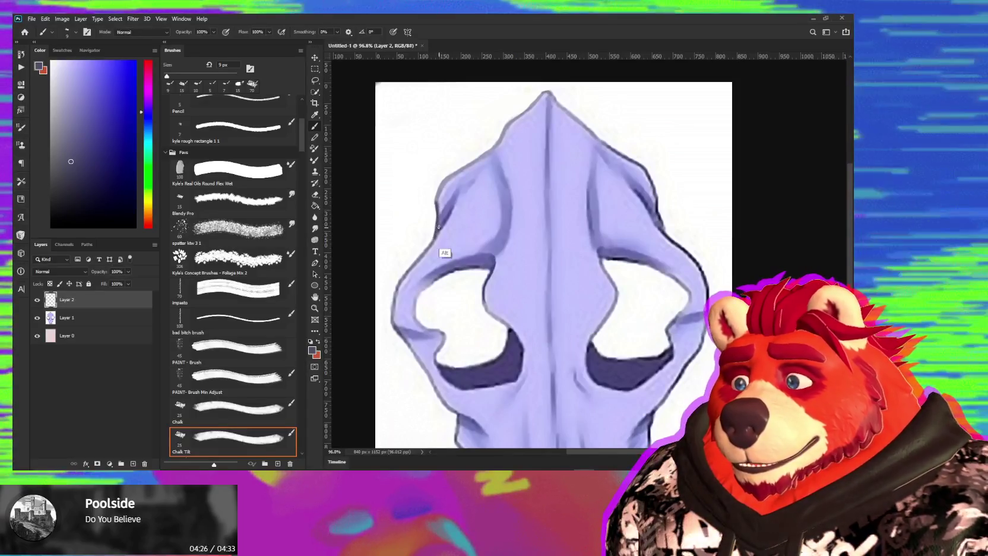
alt+click(441, 226)
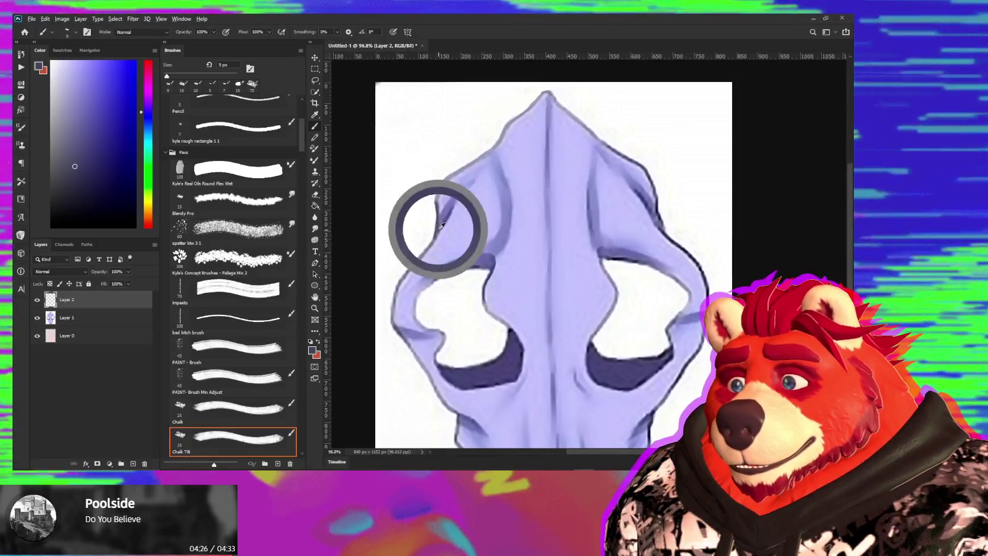
alt+click(456, 194)
alt+click(499, 258)
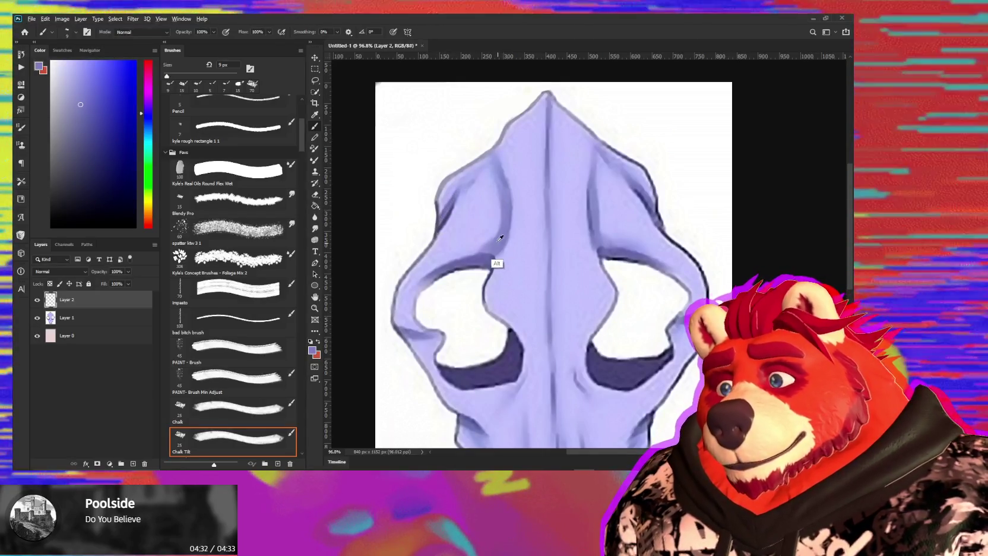
Enlarge the brush to 30 px and repaint the upper skull with paler lavenders.
key(bracketright)
key(bracketright)
key(bracketright)
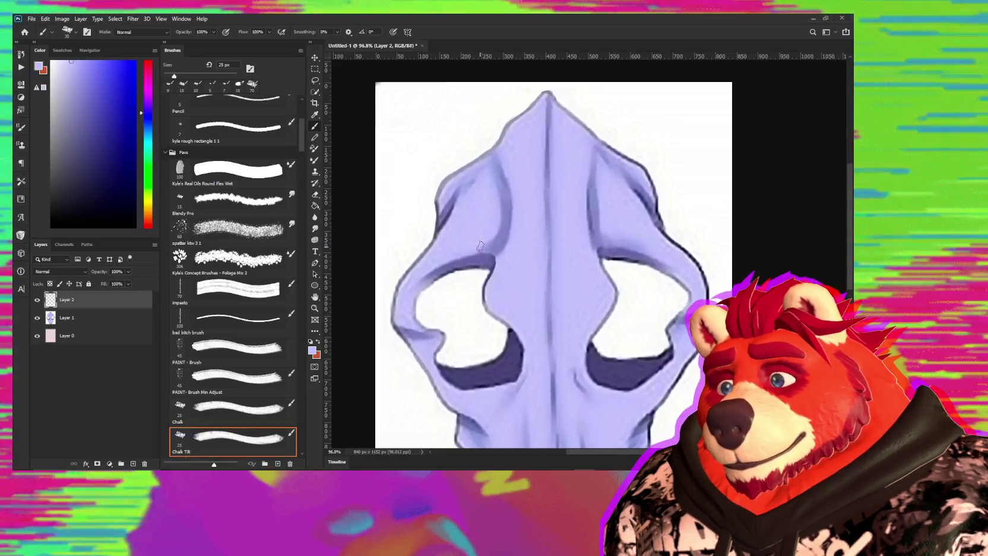
key(bracketright)
alt+click(499, 242)
alt+click(496, 231)
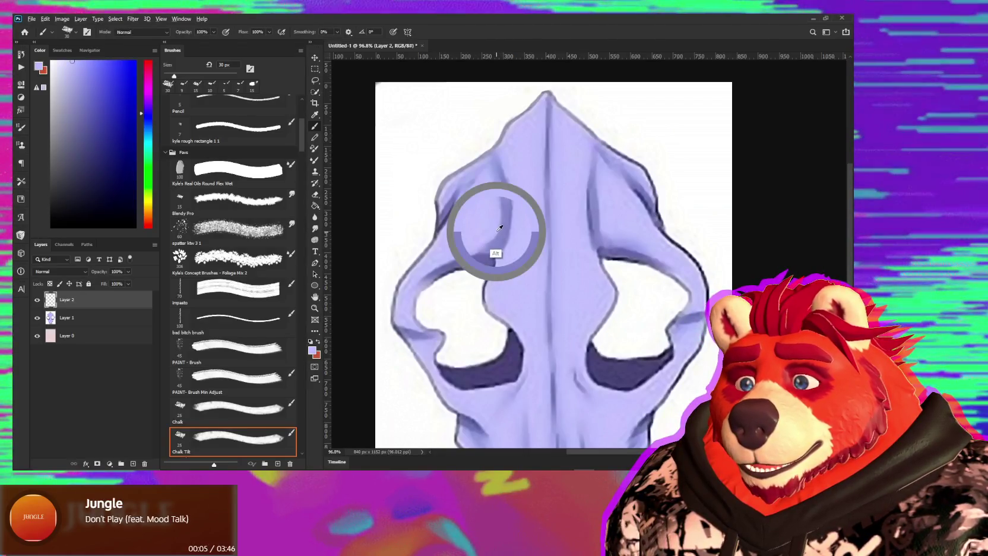
alt+click(491, 170)
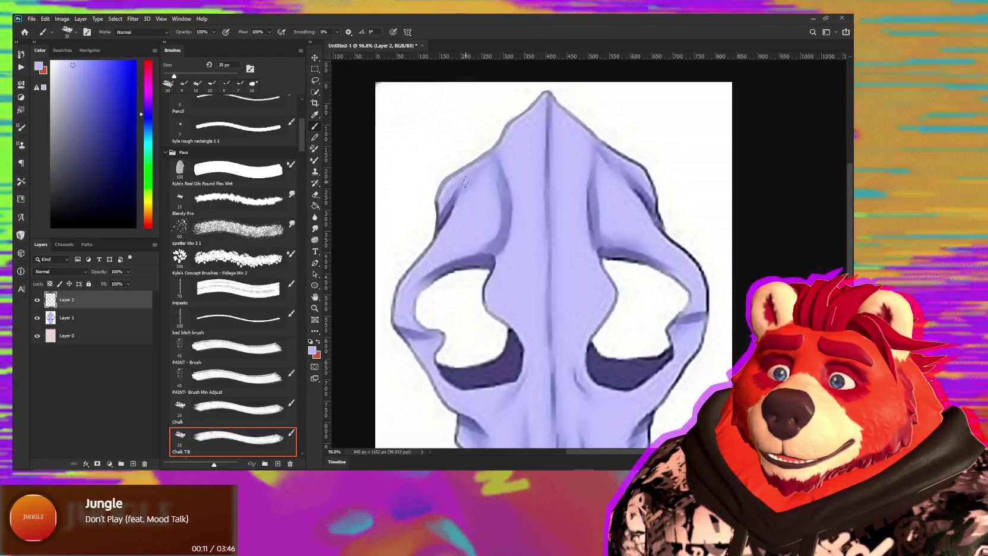
alt+click(519, 184)
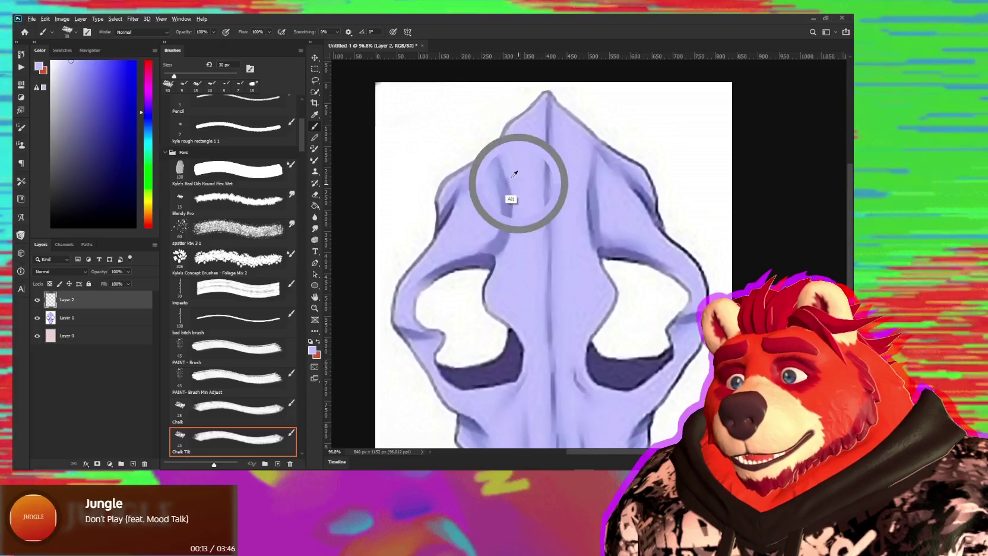
scroll(545, 223, down, 1)
scroll(552, 221, down, 1)
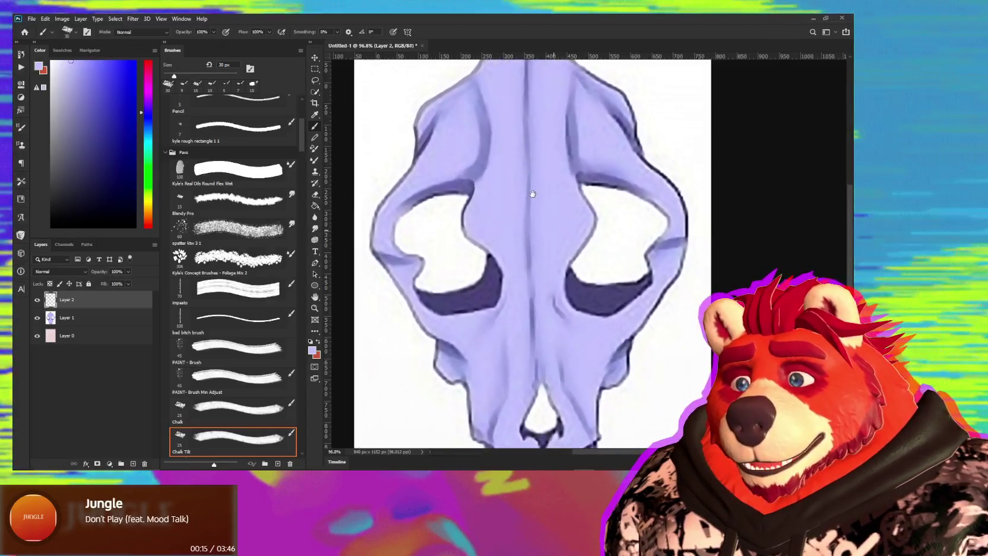
Repaint around the eye socket with lavender, dark navy and white, shrinking the brush to 10 px.
scroll(561, 220, down, 1)
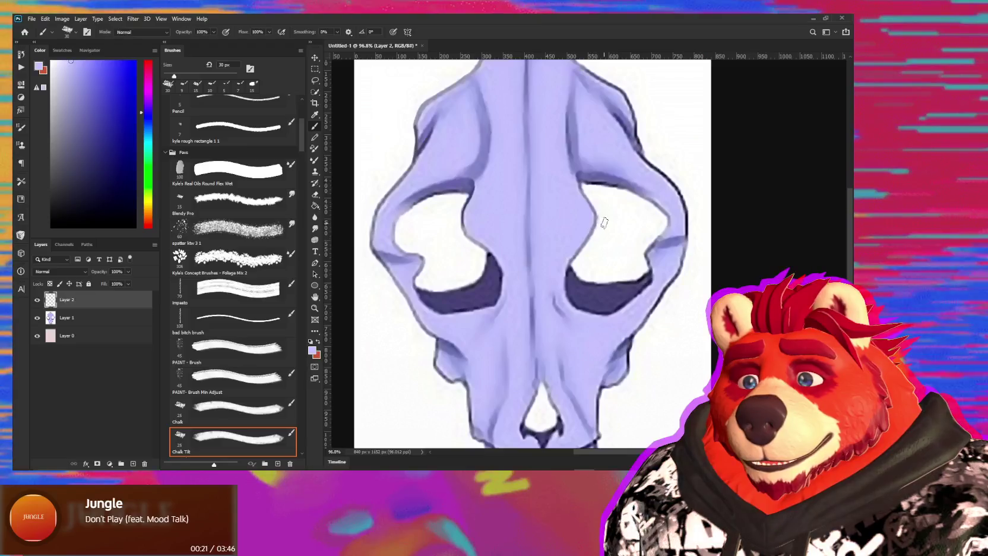
alt+click(600, 142)
key(bracketleft)
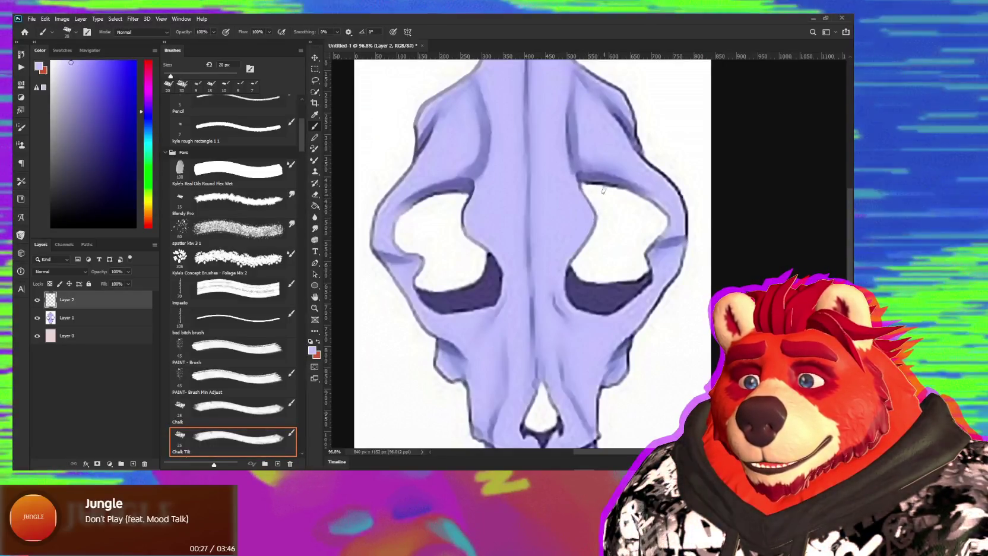
alt+click(601, 177)
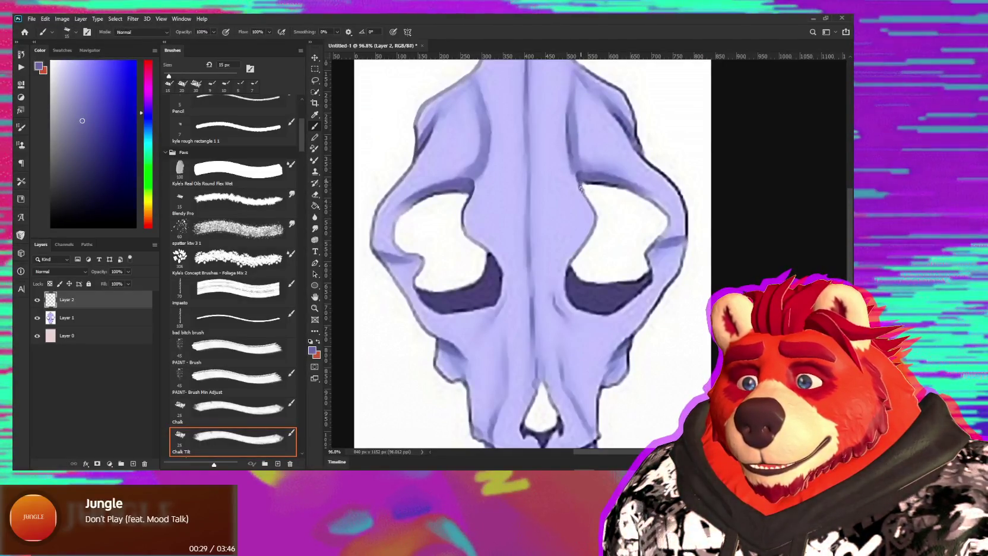
key(bracketleft)
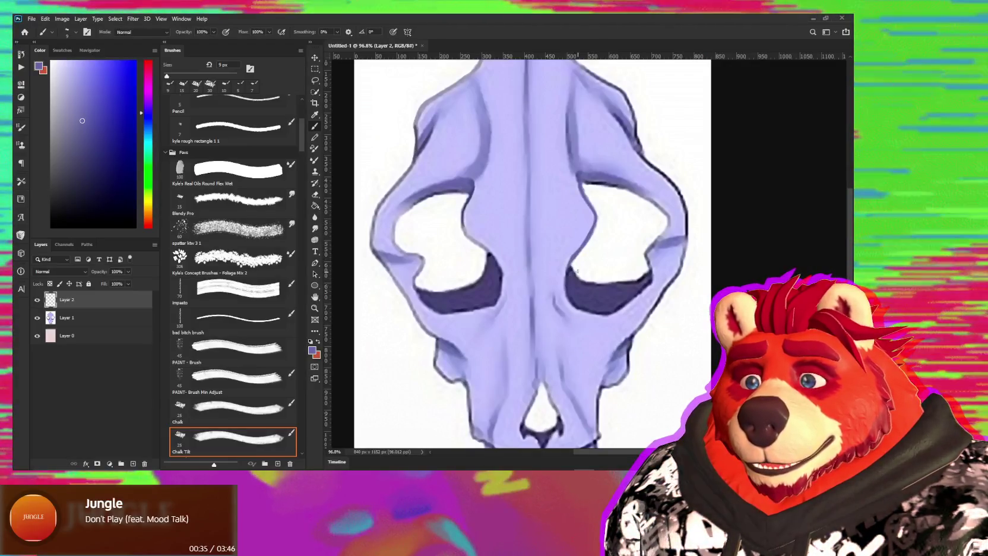
alt+click(571, 269)
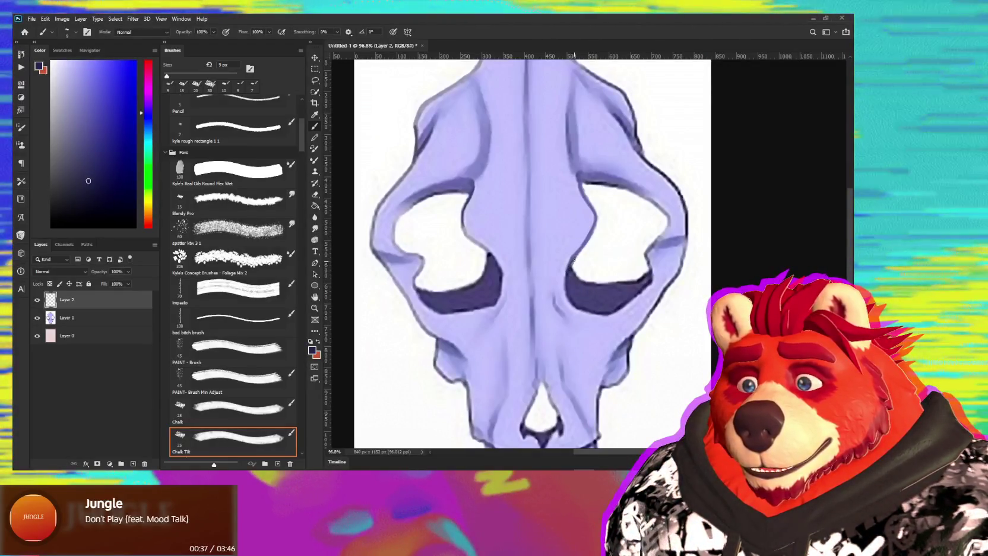
alt+click(575, 271)
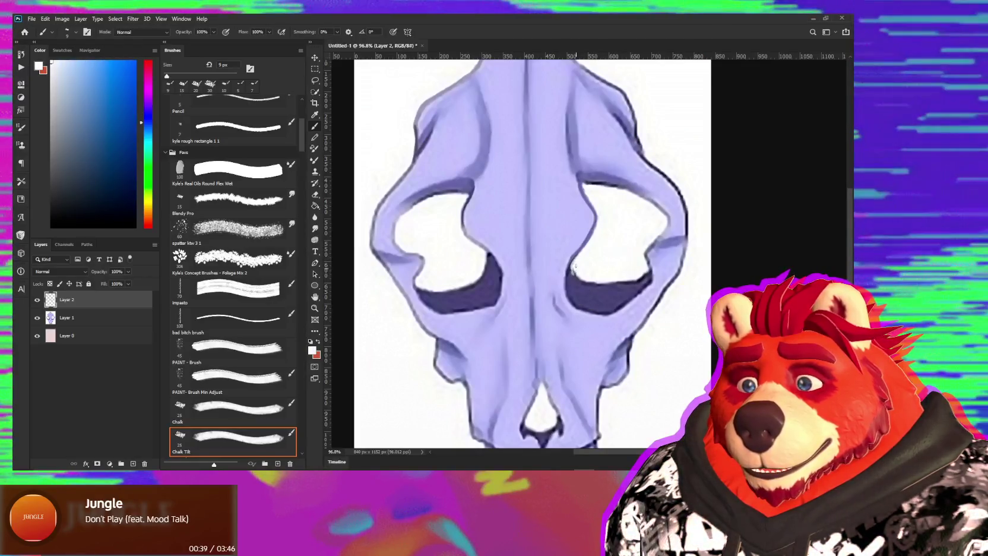
alt+click(571, 272)
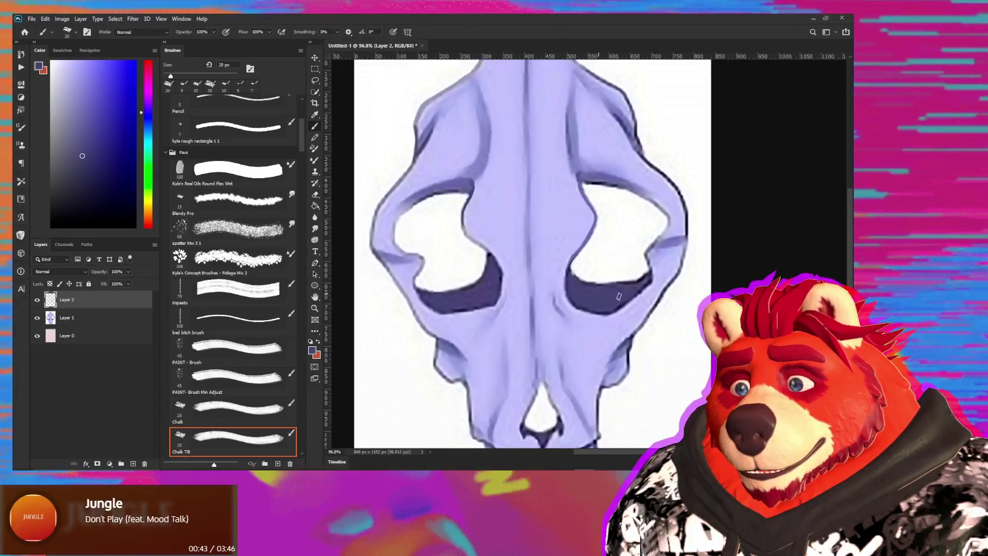
At 15 px, smooth the eye socket shading with light and mid lavender tones.
key(bracketleft)
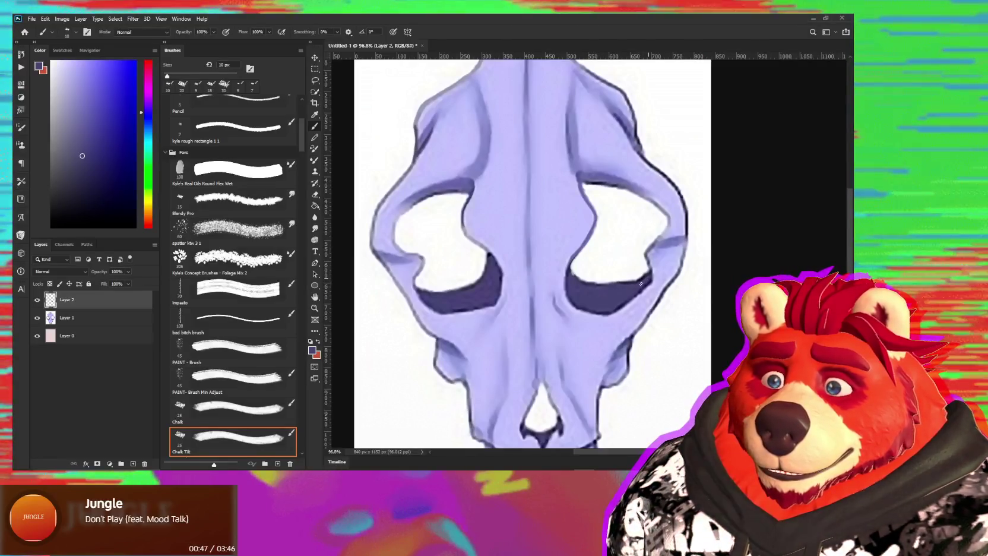
alt+click(643, 286)
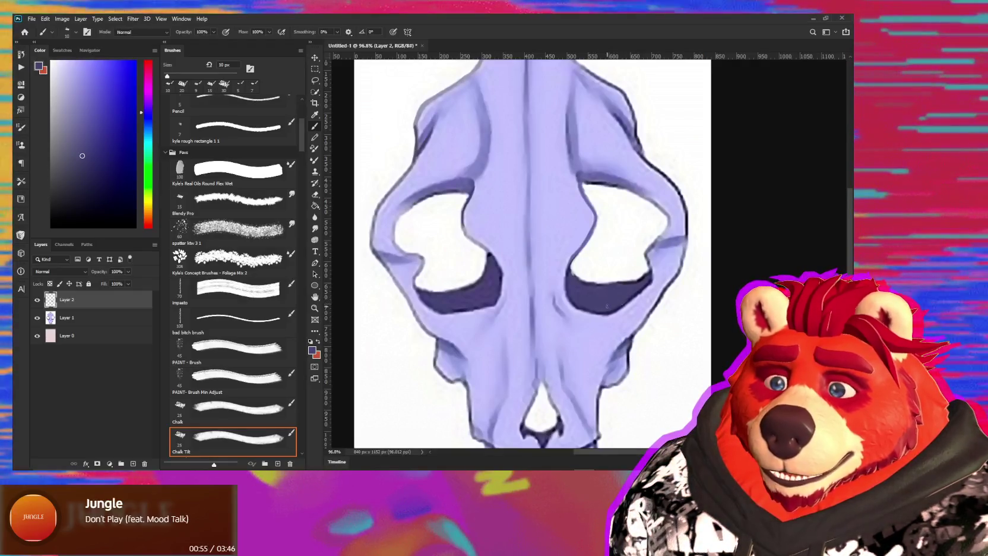
key(alt)
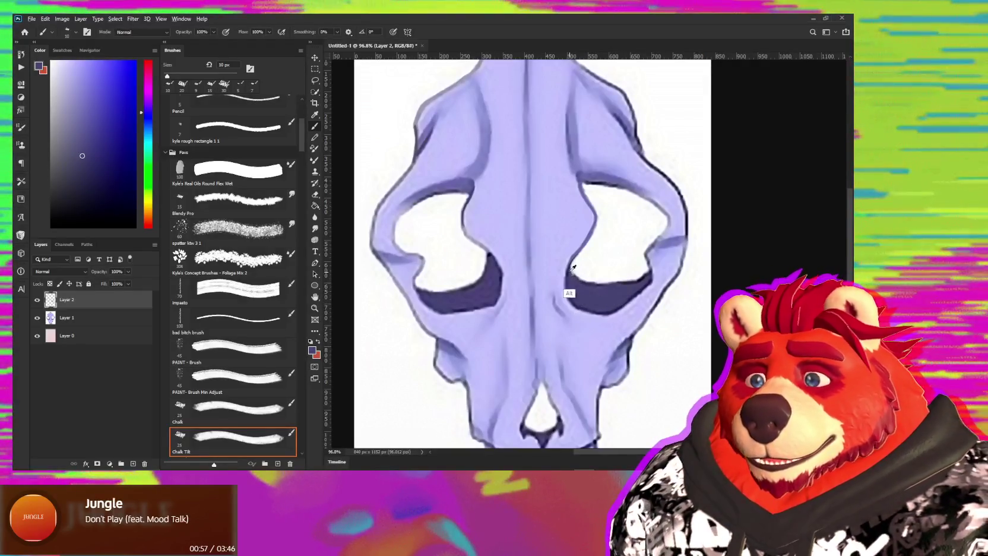
alt+click(570, 271)
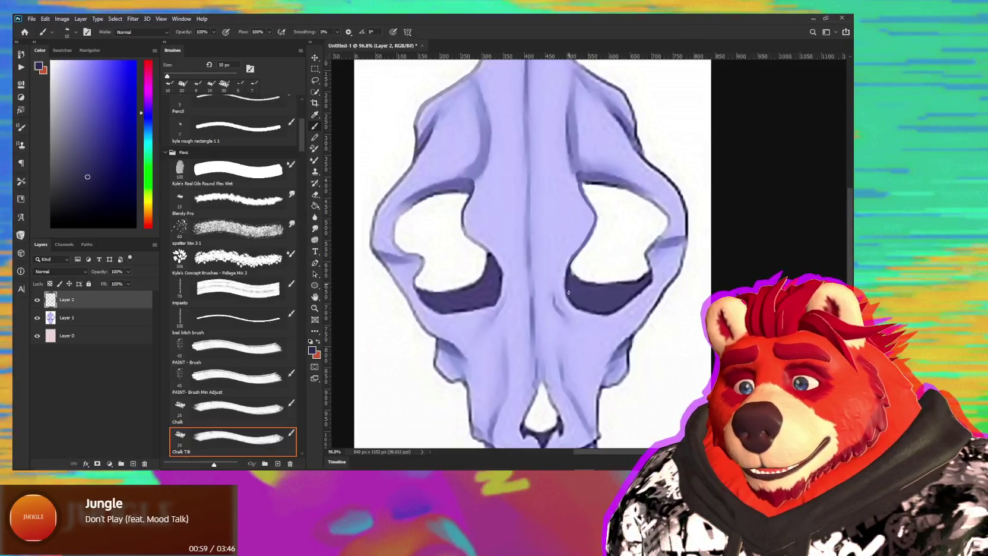
alt+click(564, 293)
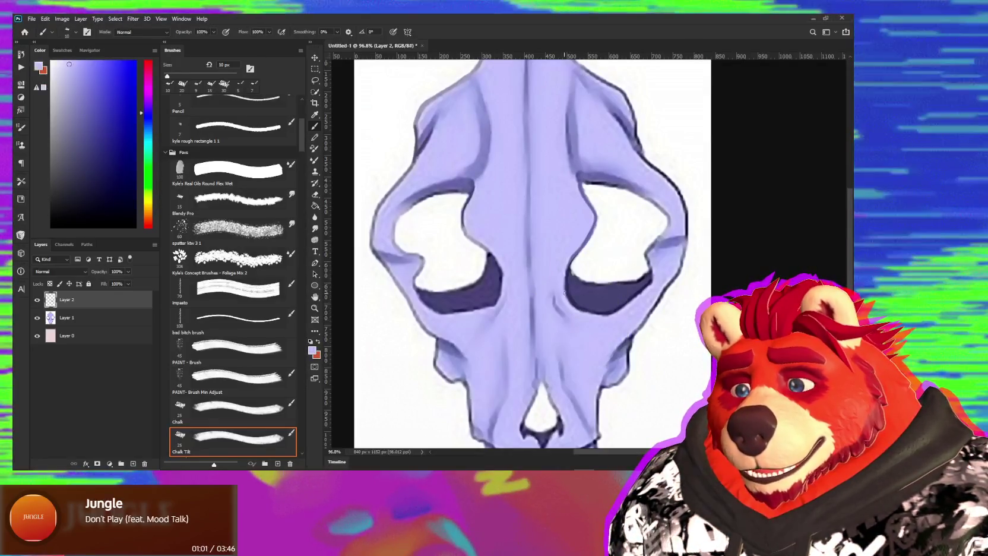
alt+click(558, 303)
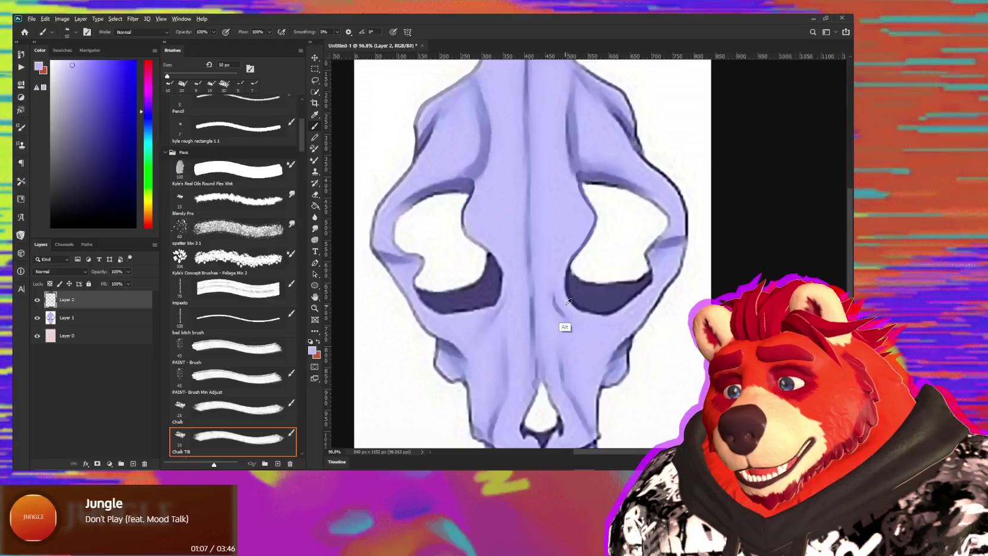
alt+click(568, 301)
alt+click(568, 300)
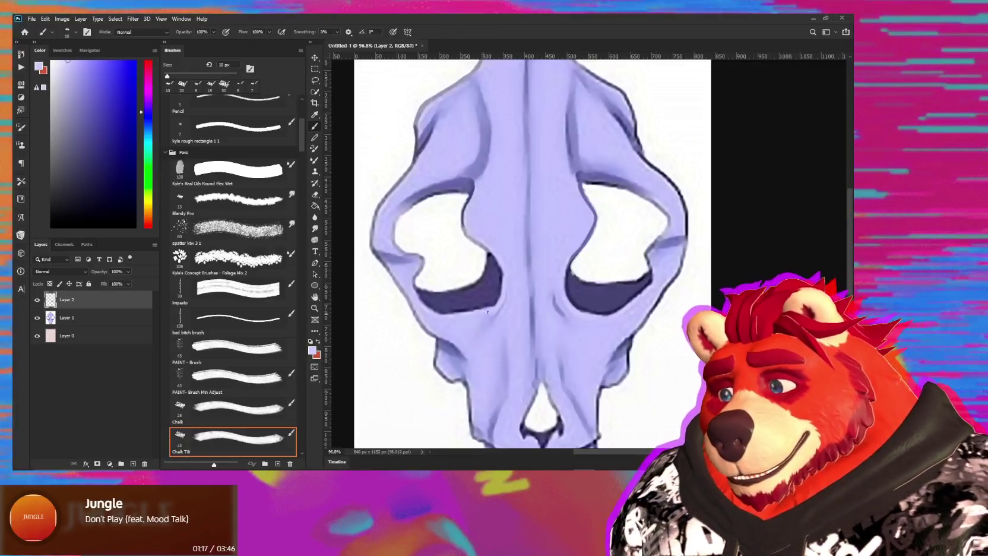
alt+click(498, 309)
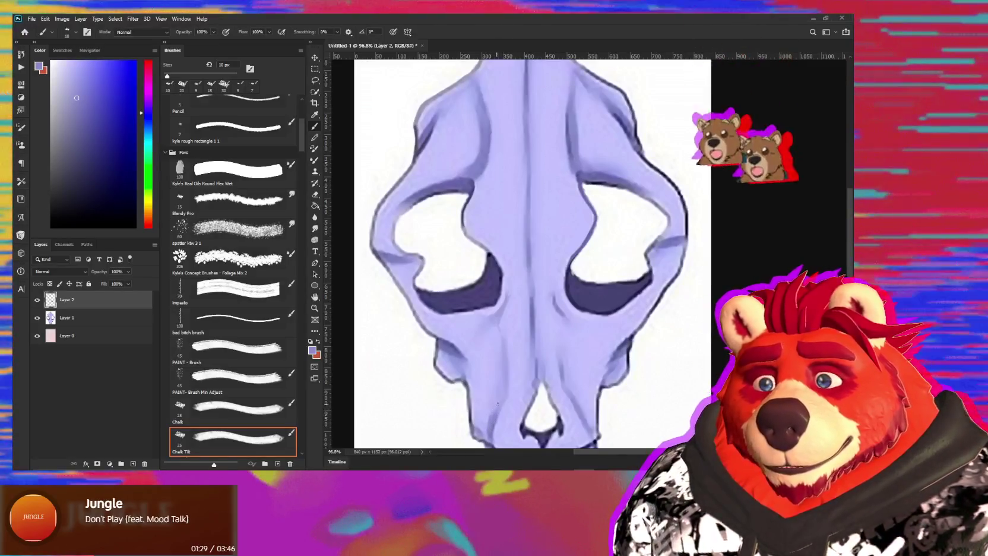
drag(533, 367, 528, 313)
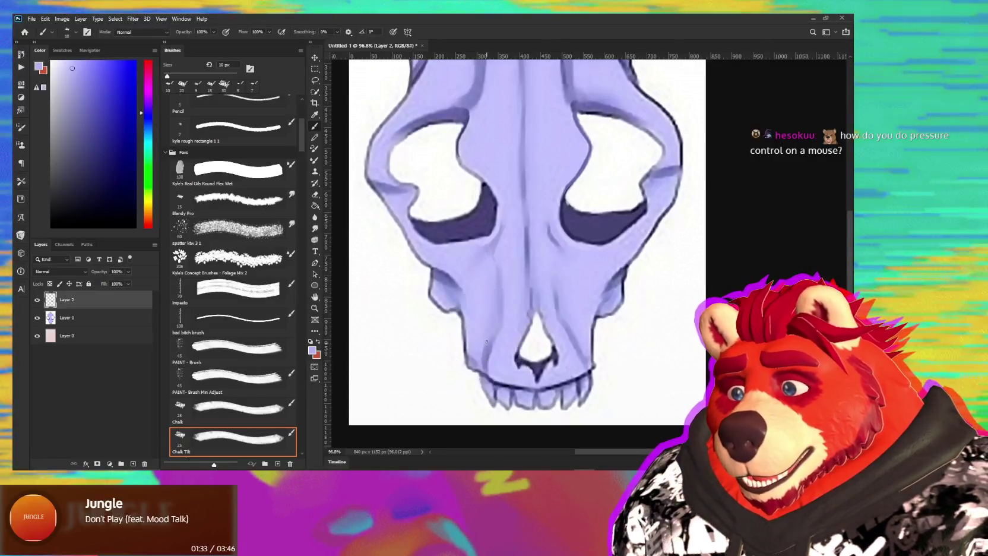
Touch up the skull around the nose outline with light purple and dark navy.
alt+click(490, 349)
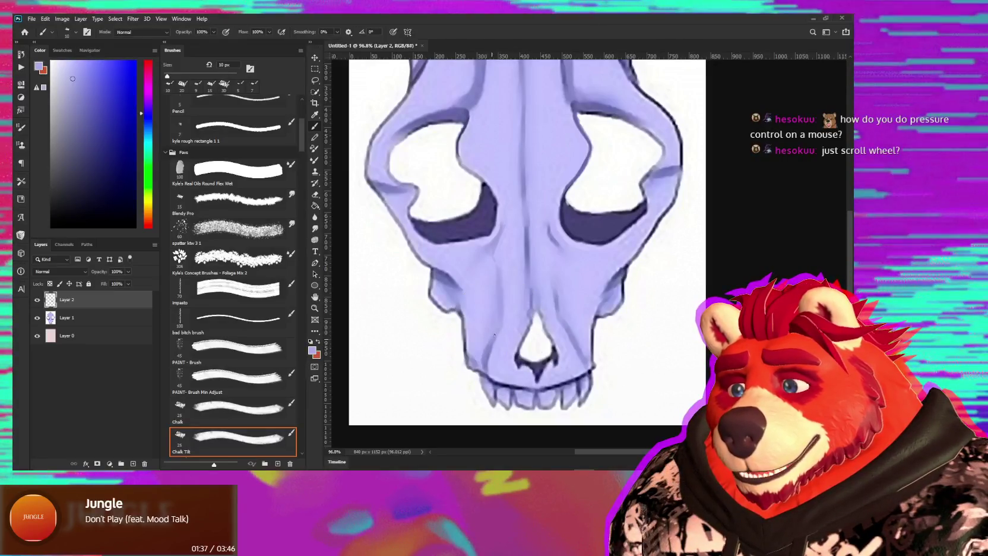
alt+click(490, 347)
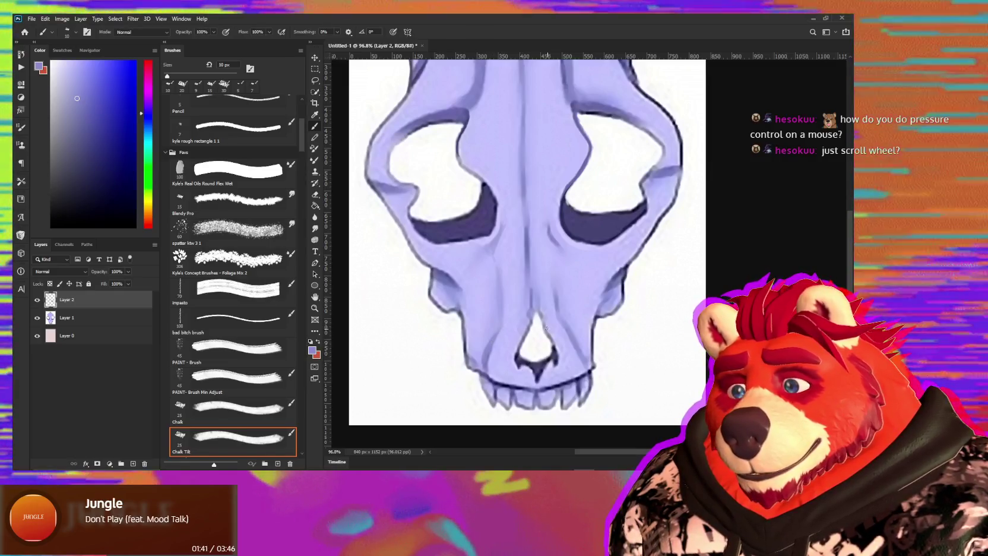
alt+click(522, 338)
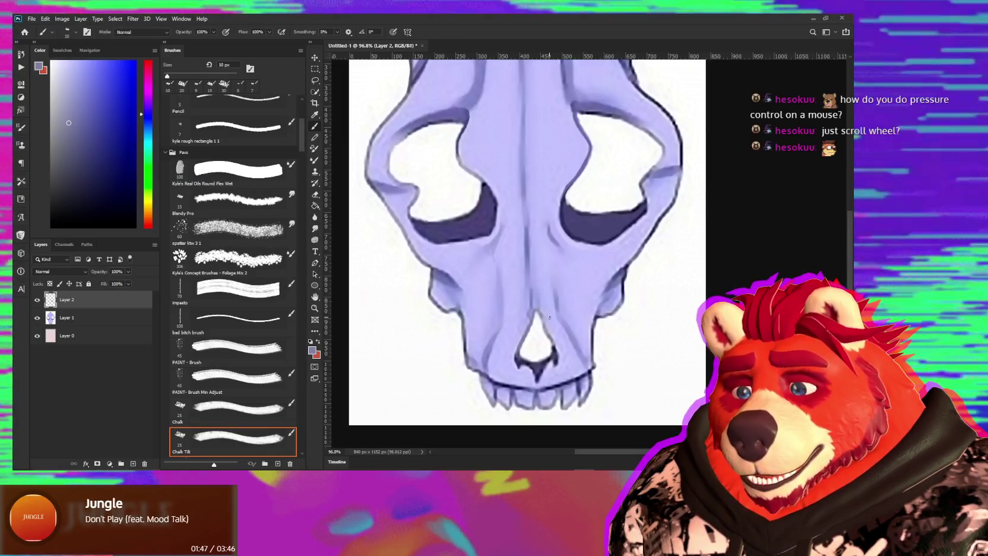
alt+click(545, 311)
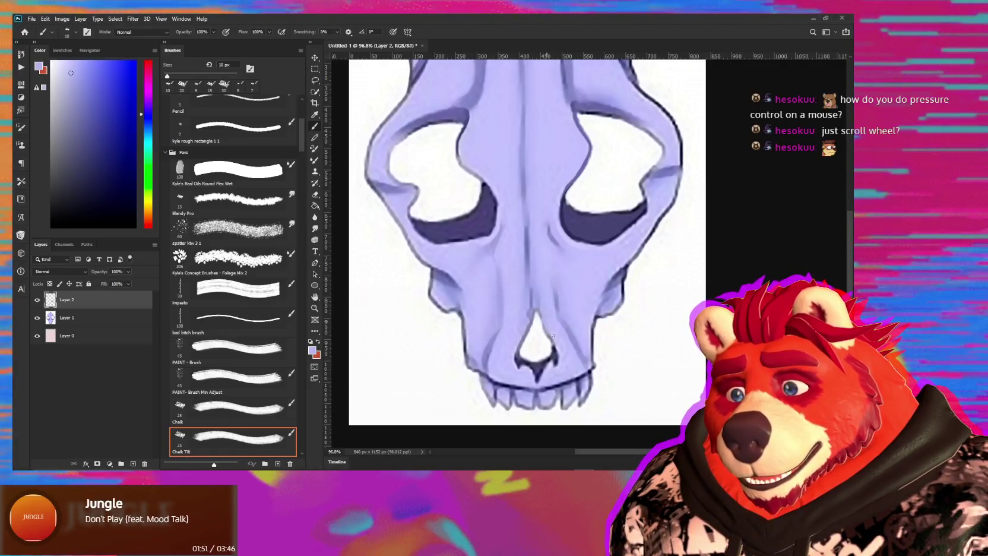
alt+click(561, 330)
key(bracketright)
key(bracketright)
key(bracketright)
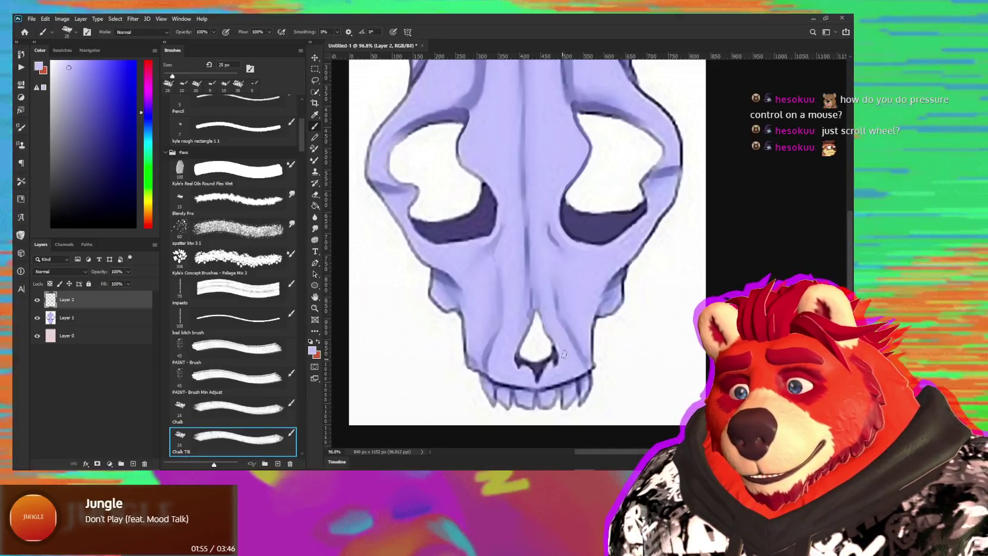
alt+click(555, 353)
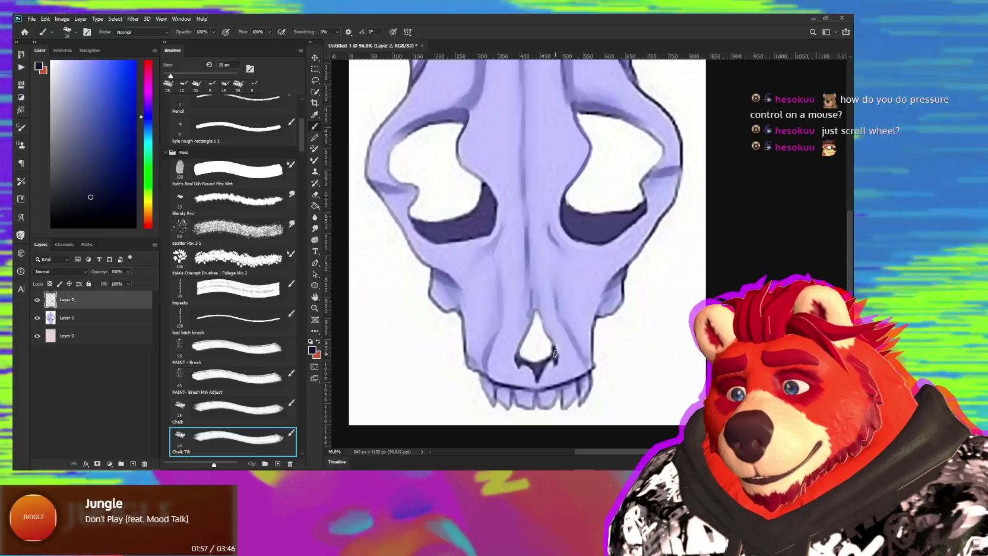
key(bracketleft)
key(bracketleft)
key(bracketleft)
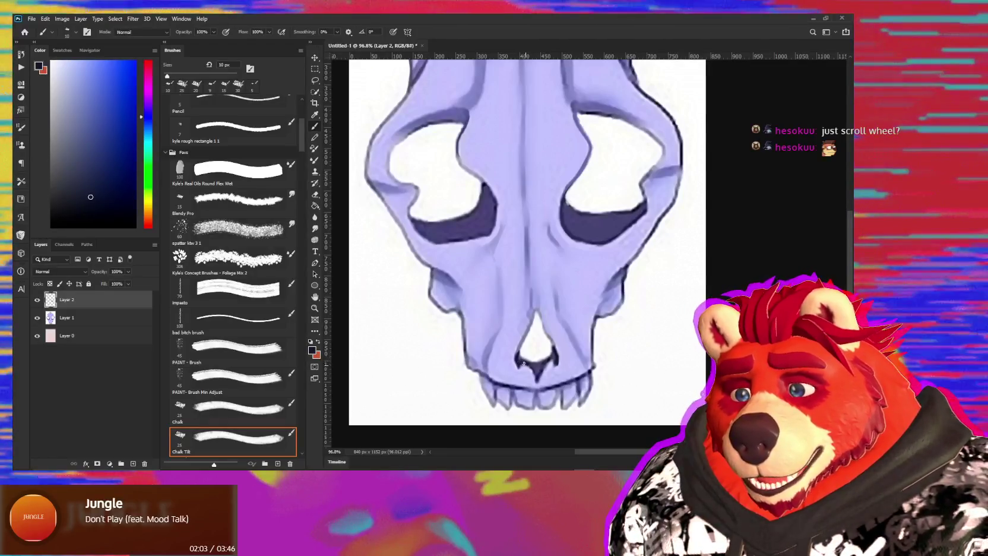
Repaint toward the skull's right edge with light lavender, navy, white and darker lavender.
alt+click(526, 396)
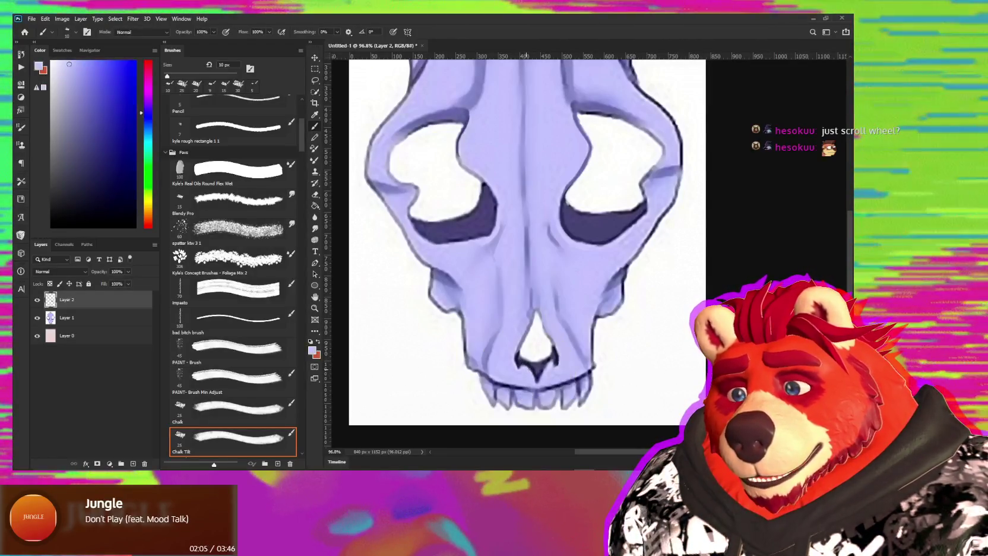
alt+click(537, 371)
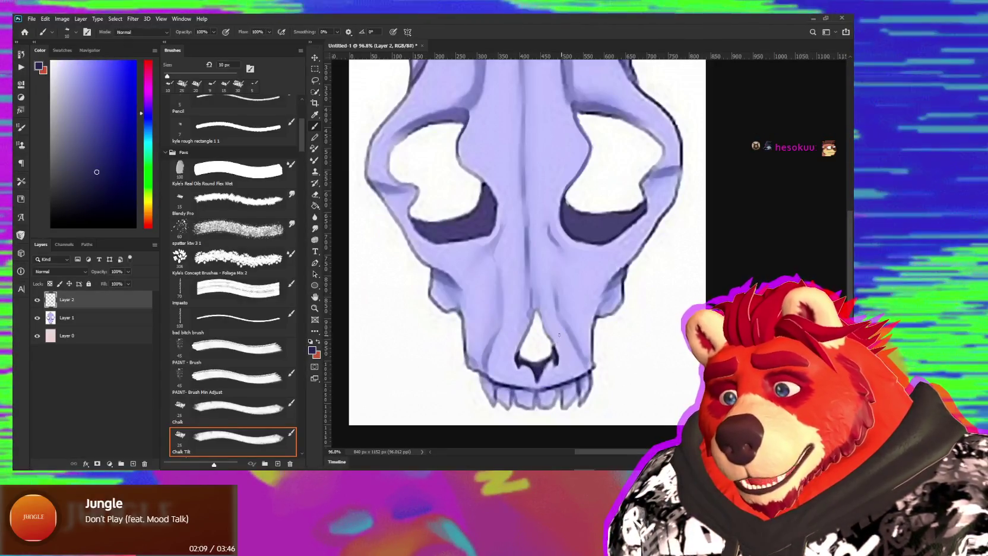
alt+click(542, 338)
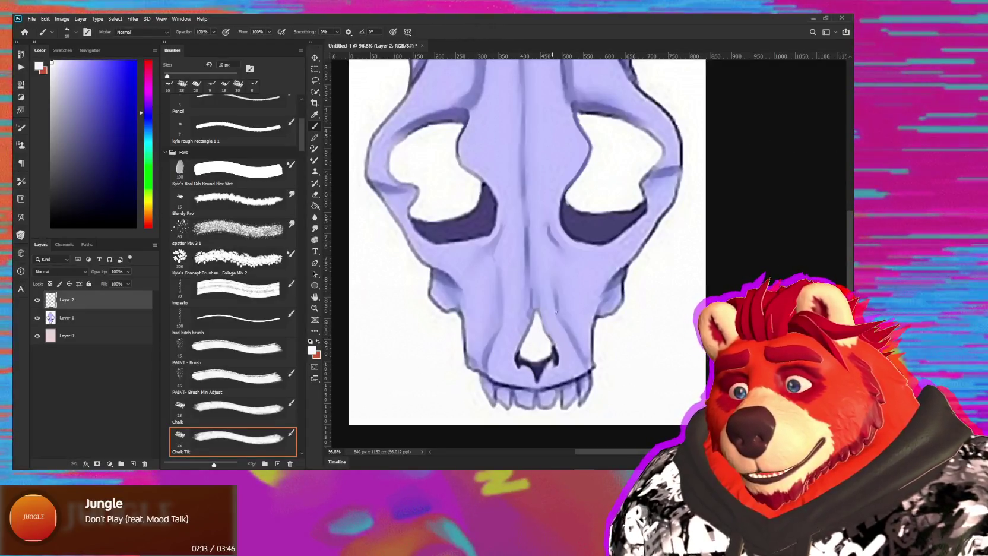
alt+click(611, 279)
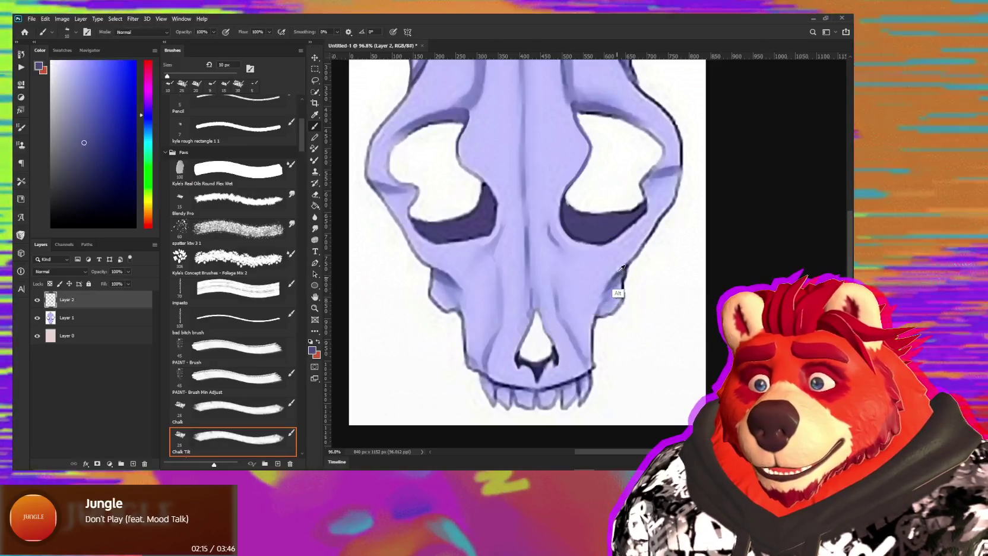
alt+click(621, 273)
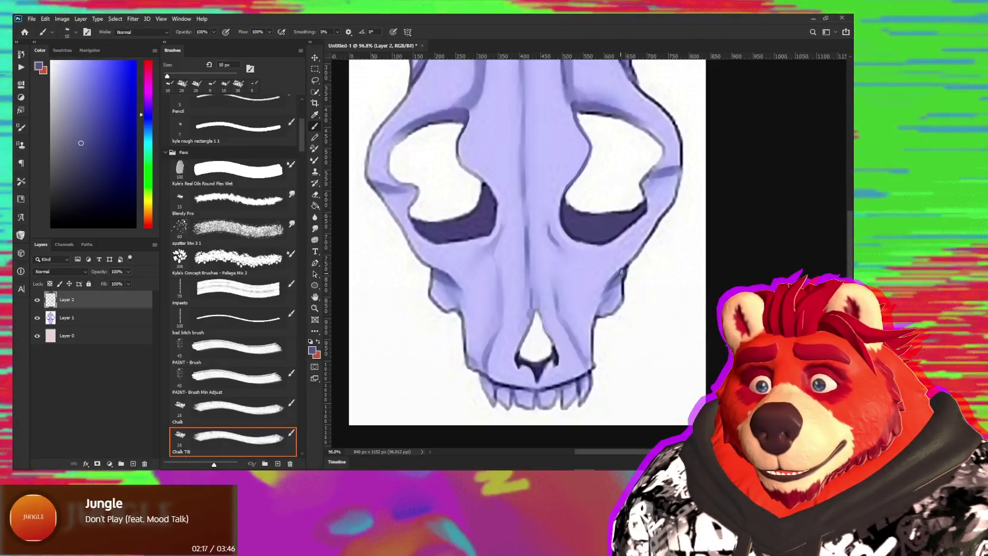
alt+click(628, 266)
alt+click(630, 262)
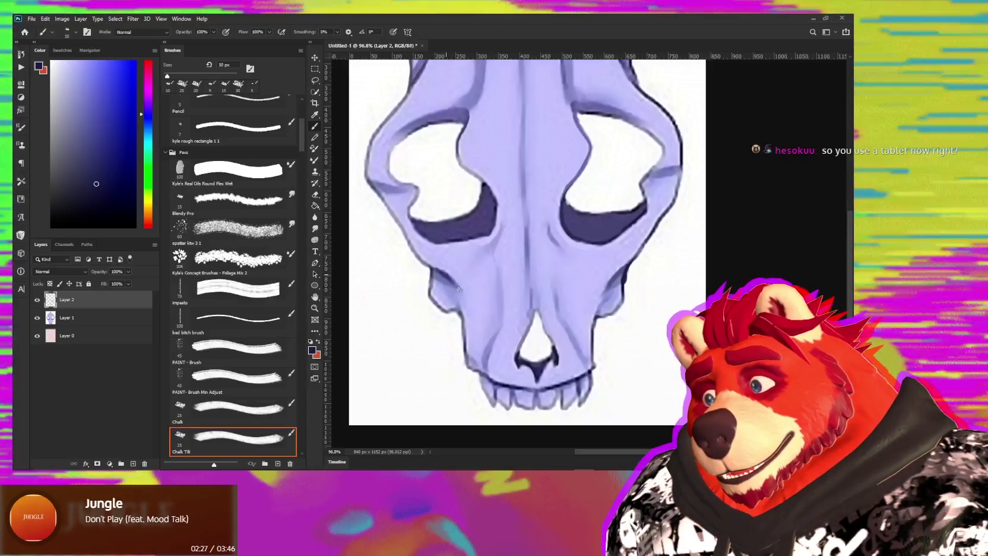
Paint lighter purples over the left eye socket, enlarging the brush to 25 then 35 px.
alt+click(495, 208)
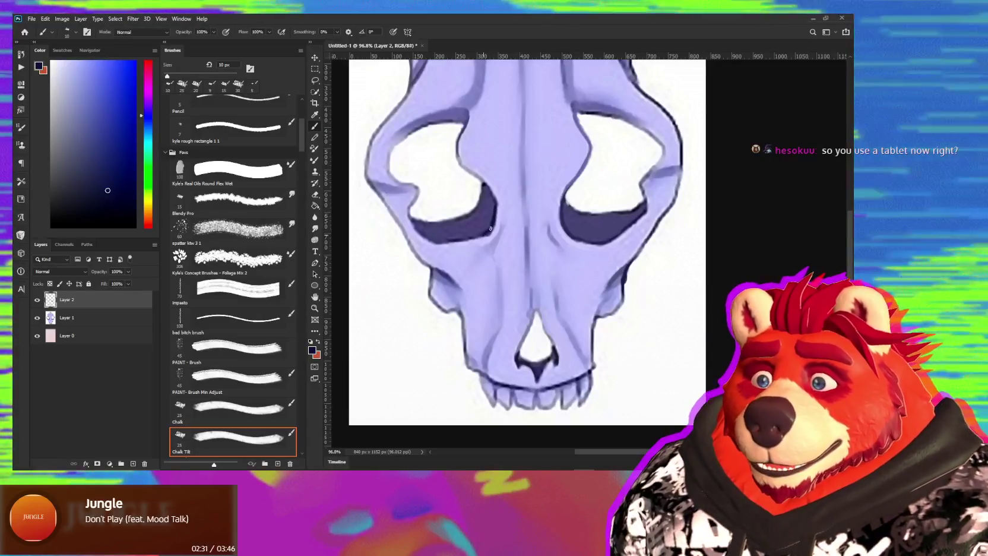
key(period)
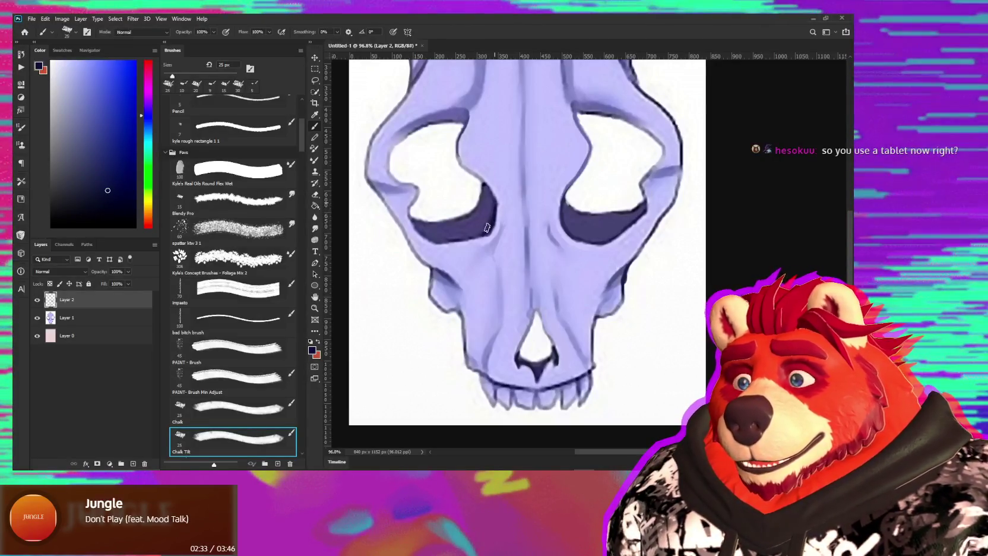
alt+click(488, 213)
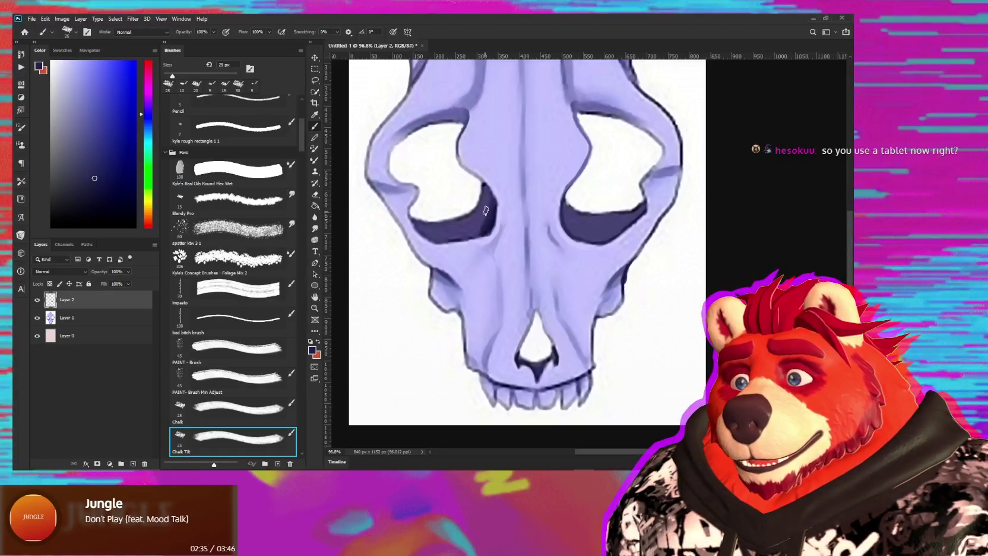
alt+click(473, 224)
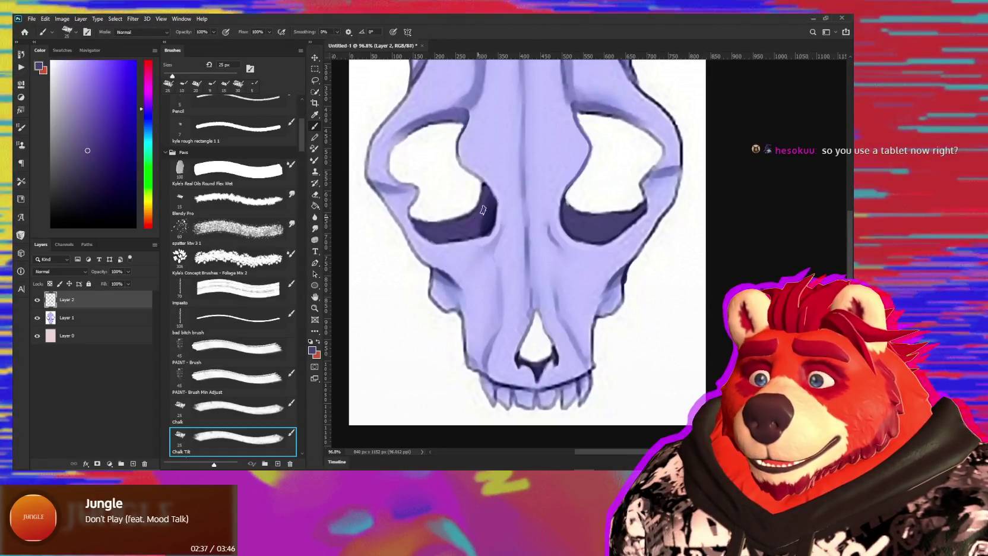
key(bracketright)
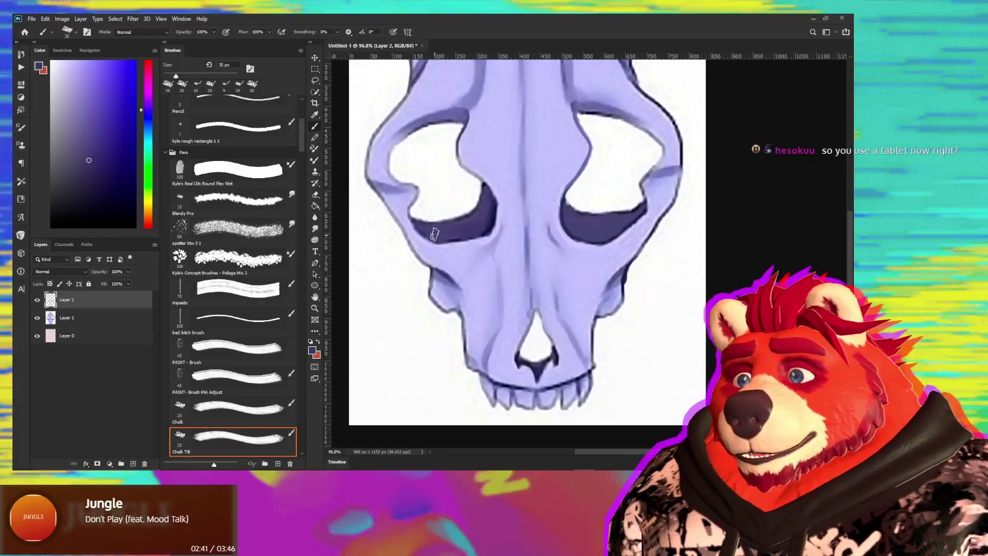
alt+click(434, 238)
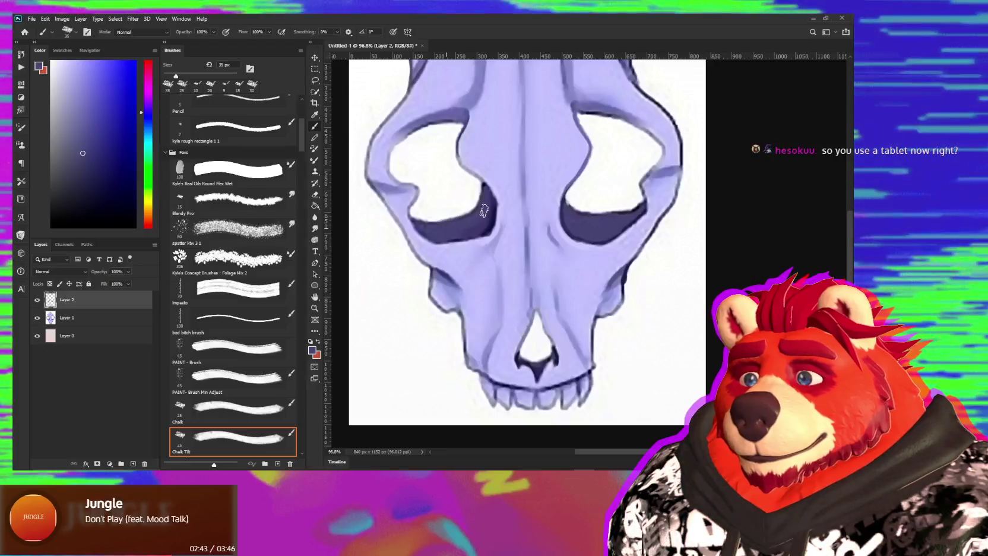
alt+click(479, 193)
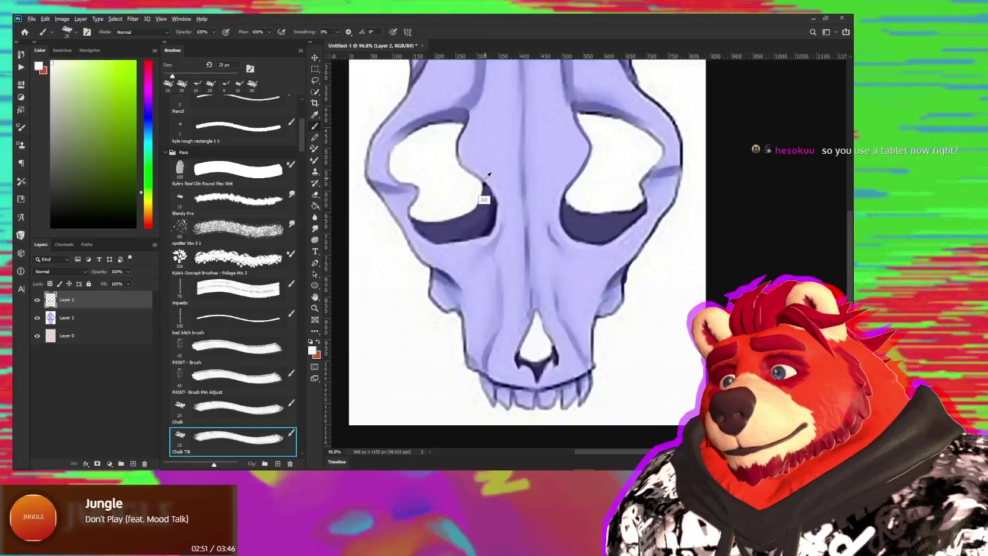
alt+click(475, 188)
Paint an 8 px dark line along the left eye socket's inner edge, then lavender and white.
key(bracketleft)
key(bracketleft)
key(bracketleft)
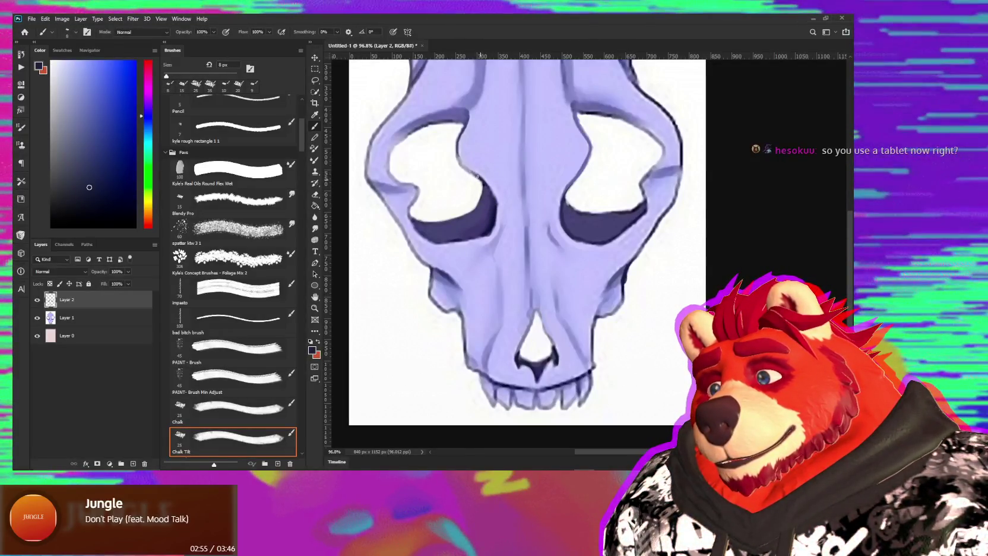
drag(464, 168, 467, 168)
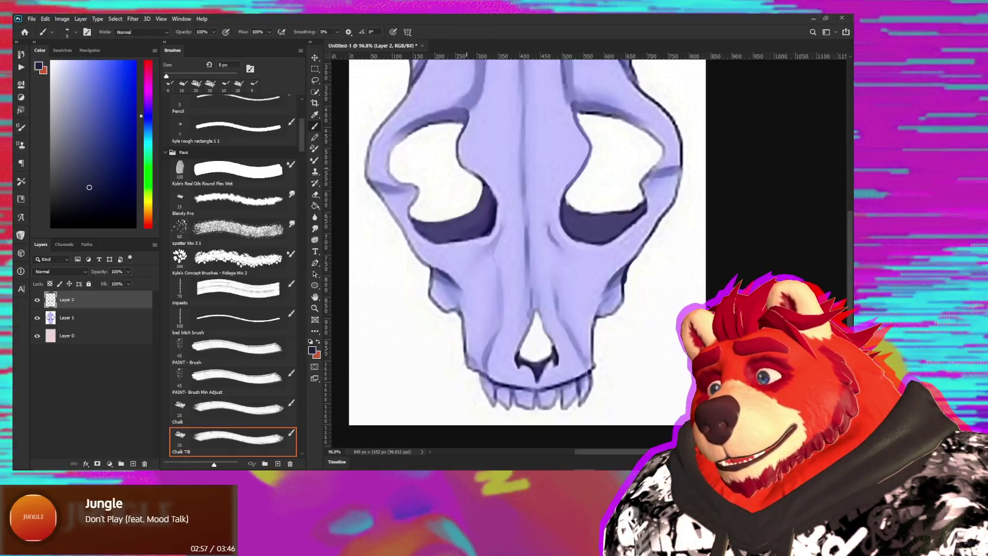
alt+click(462, 156)
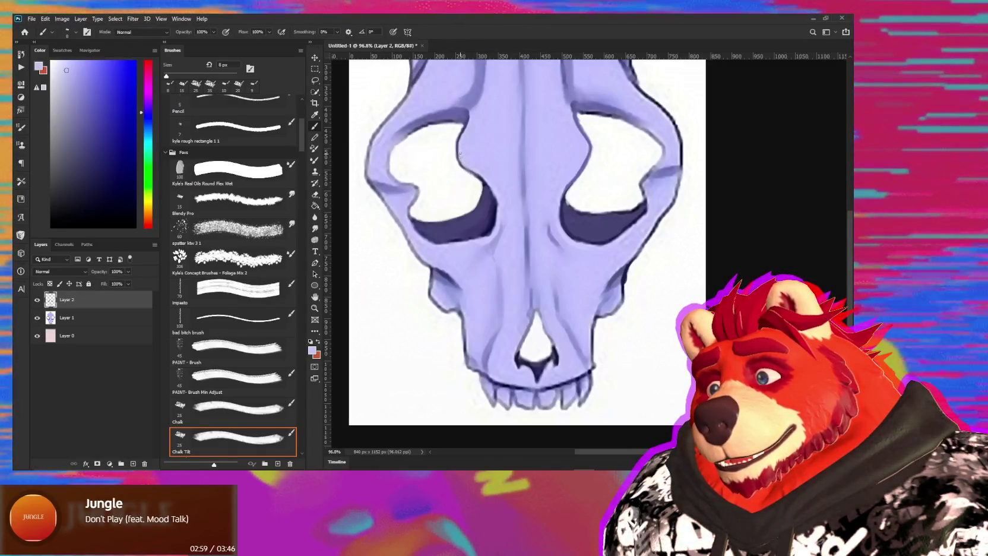
alt+click(463, 144)
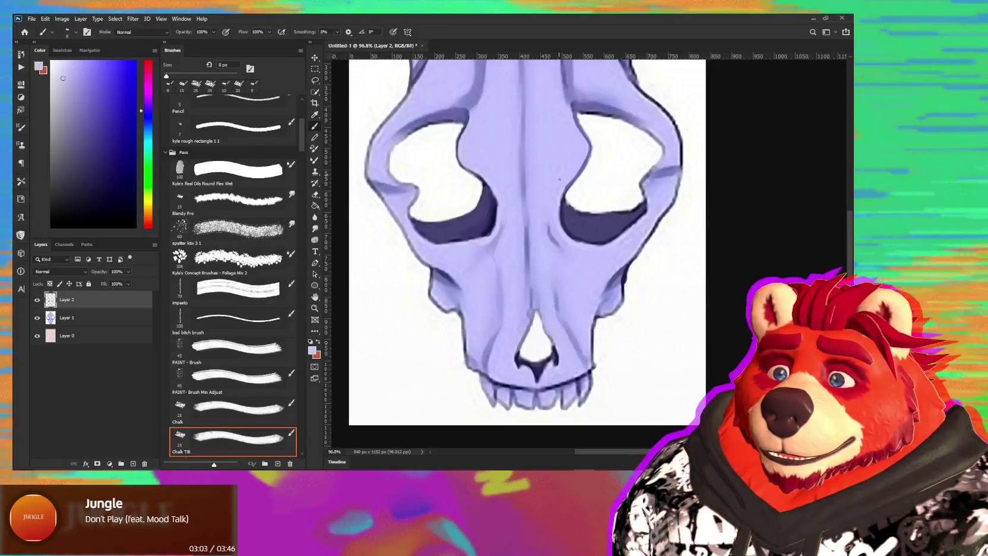
alt+click(434, 129)
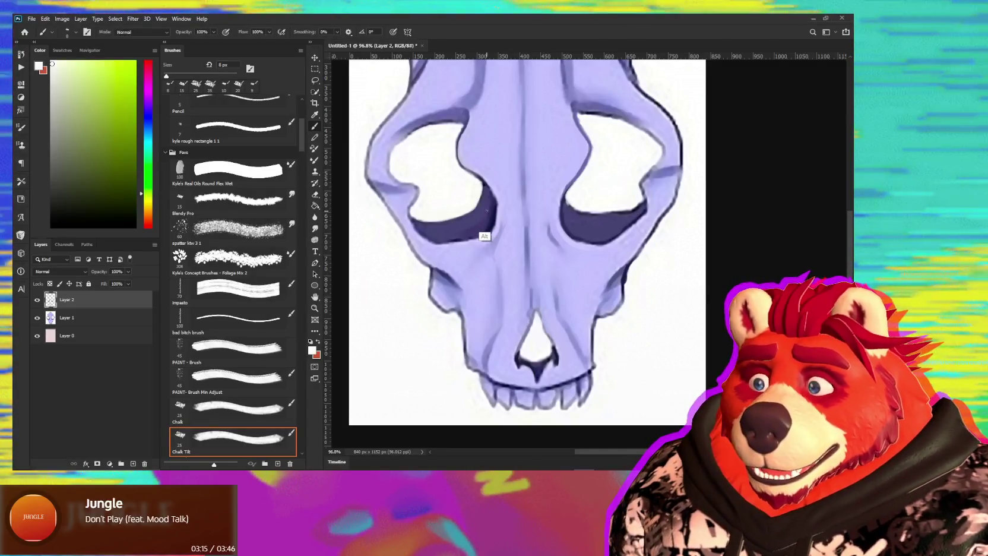
Repaint the skull's noisy shading with light and darker purples sampled from it.
alt+click(489, 209)
key(alt+Tab)
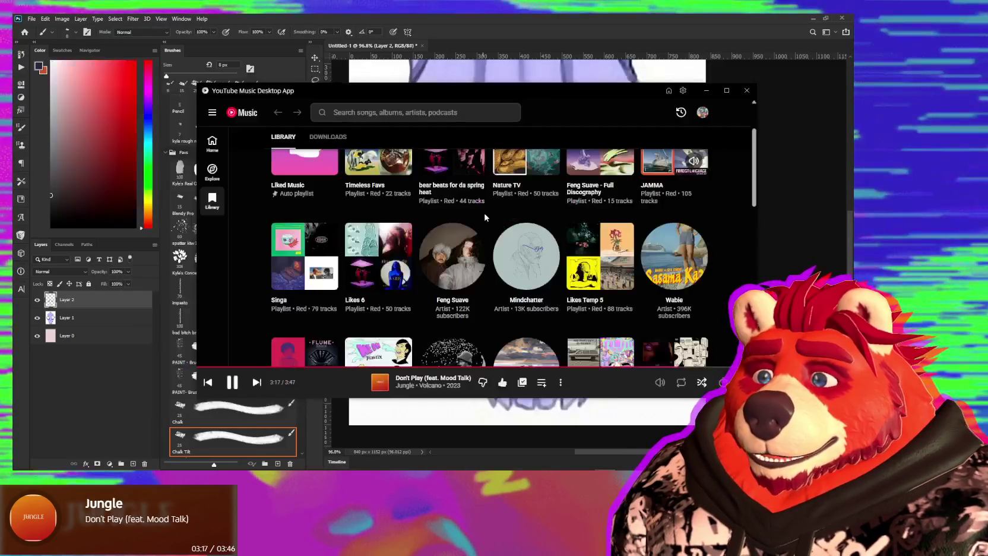
key(alt+Tab)
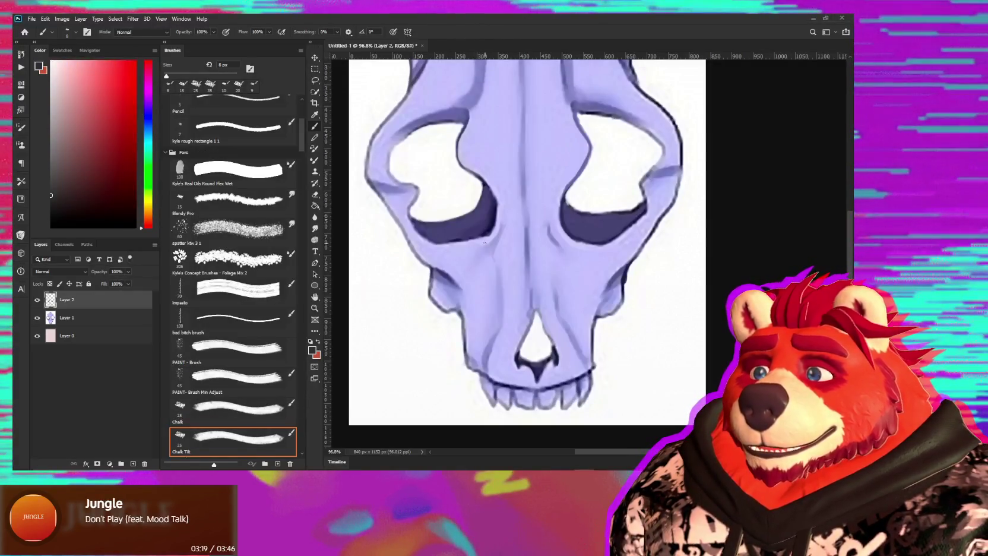
alt+scroll(488, 208, up, 1)
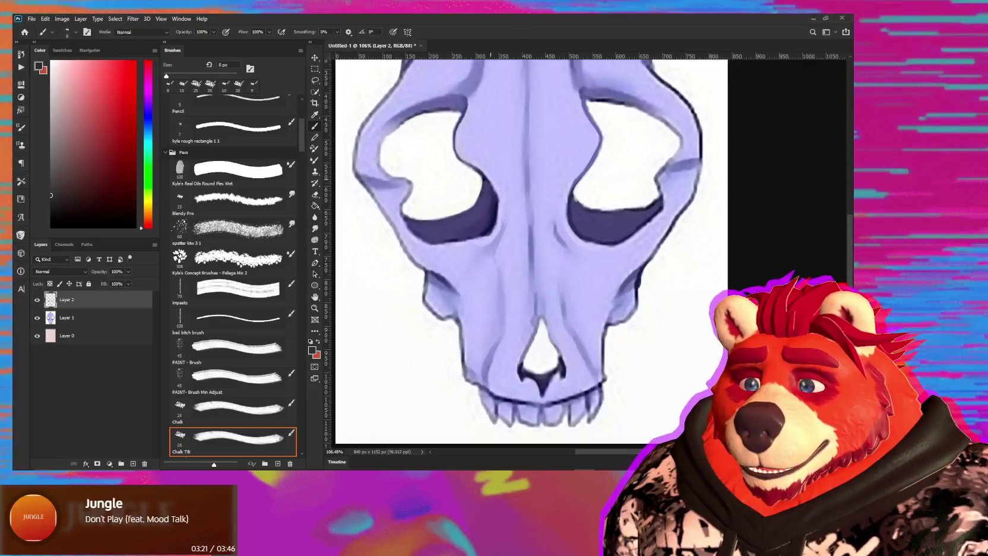
alt+click(506, 223)
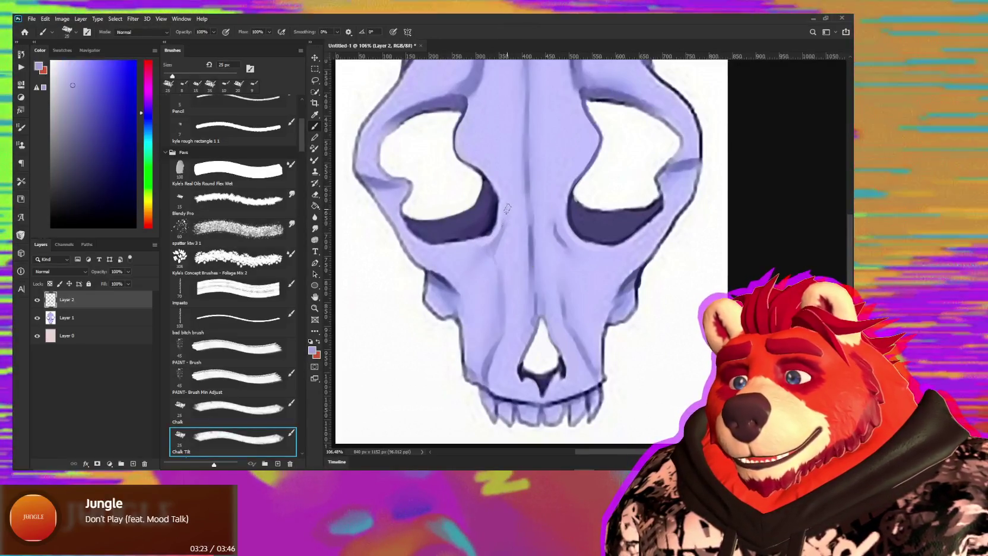
alt+click(508, 227)
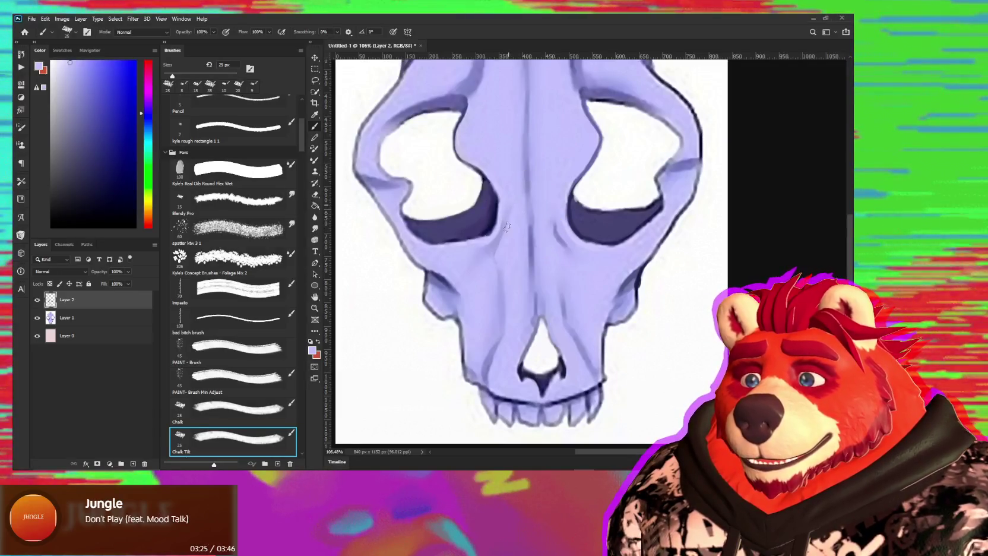
alt+click(504, 254)
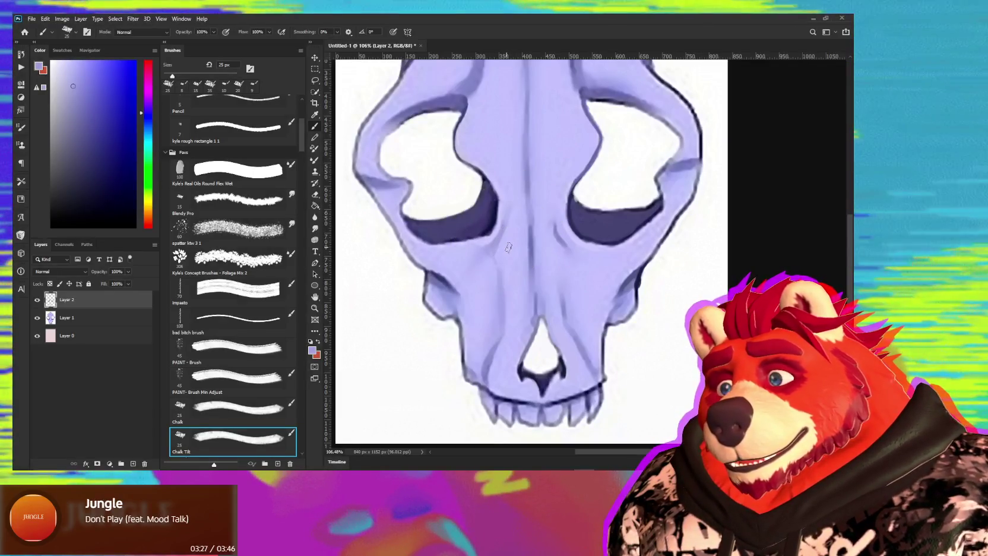
alt+click(561, 246)
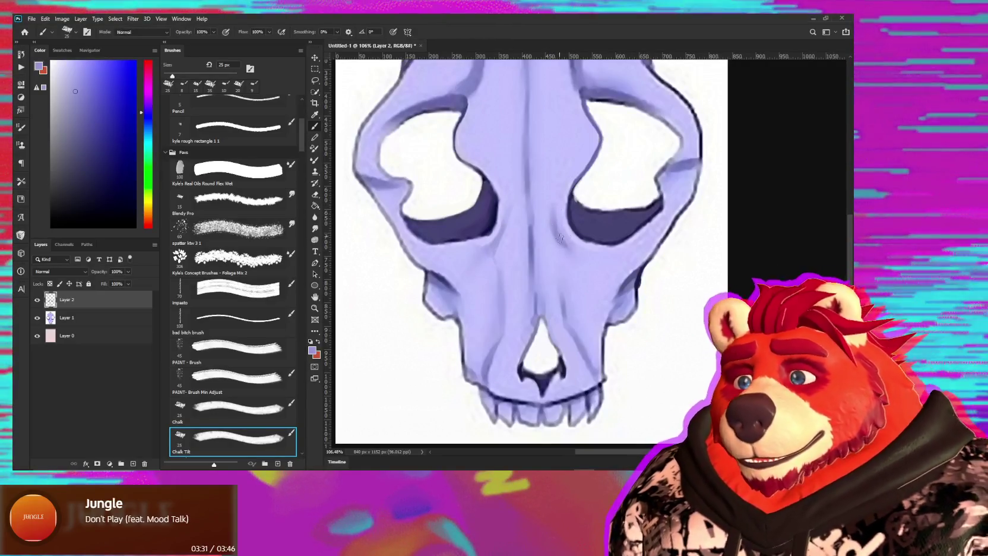
alt+click(565, 233)
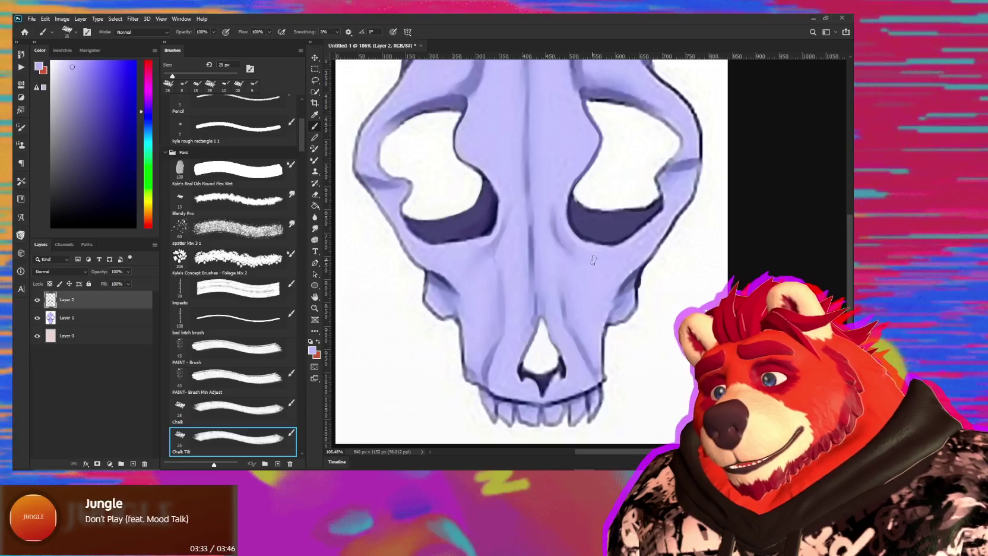
Touch up the snout with lavenders and frame the right eye socket with a 10 px brush.
alt+click(541, 302)
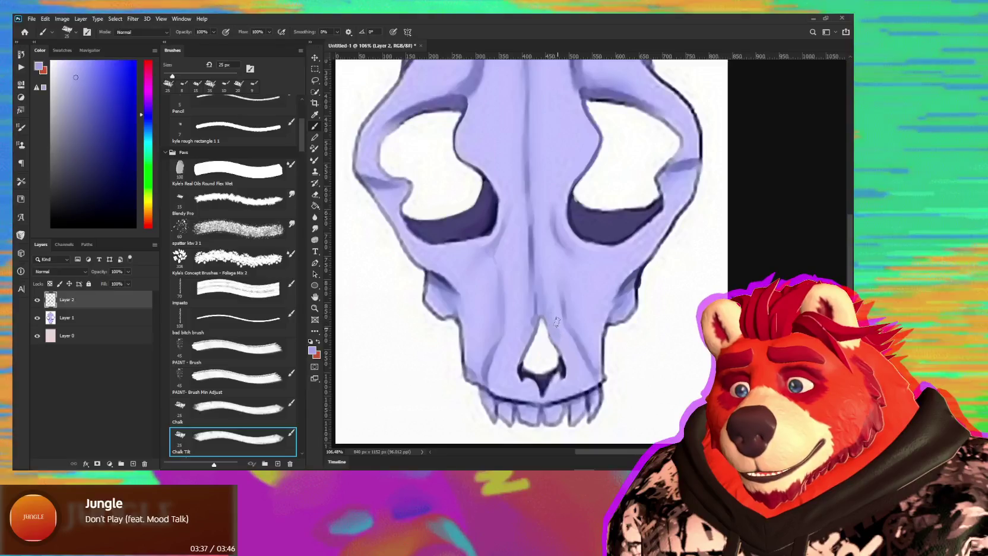
alt+click(552, 314)
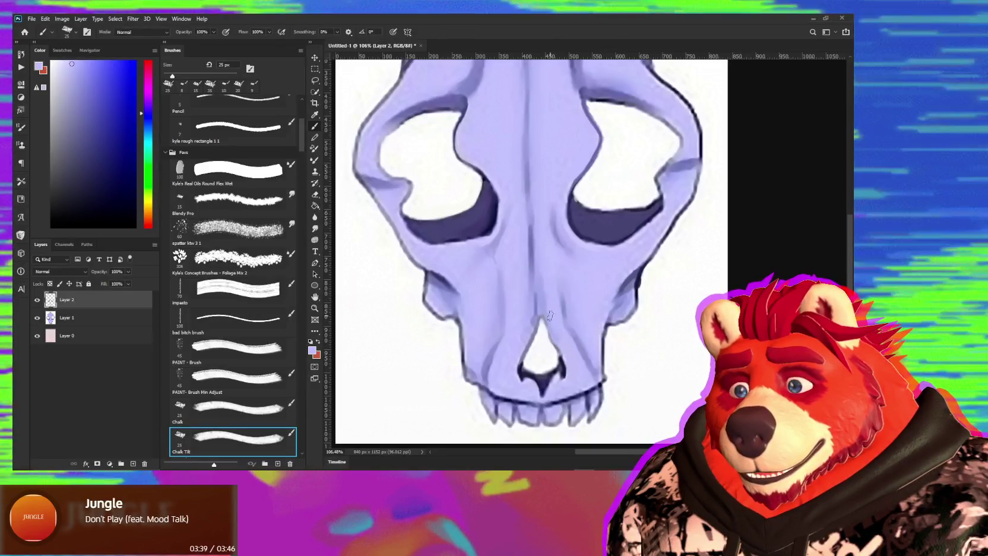
alt+click(523, 332)
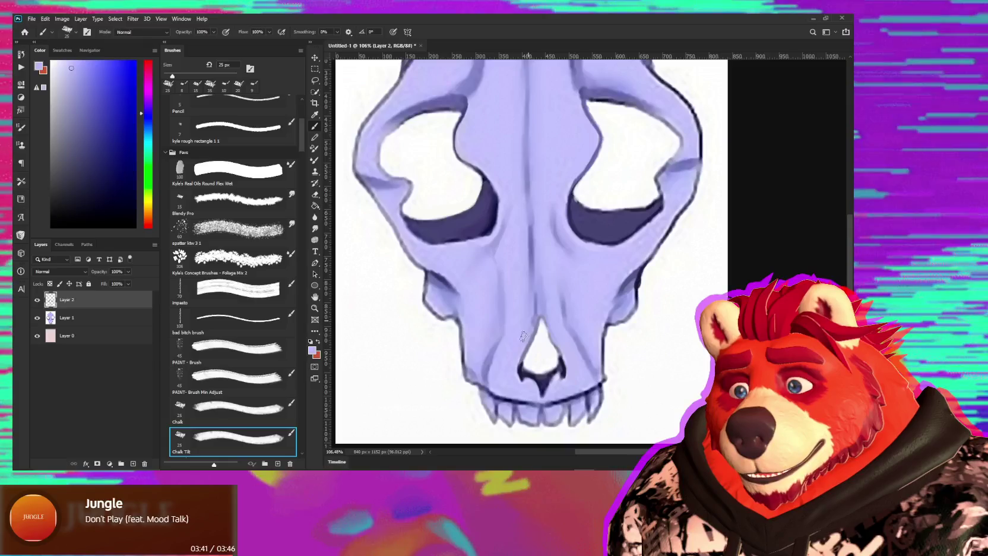
alt+click(535, 306)
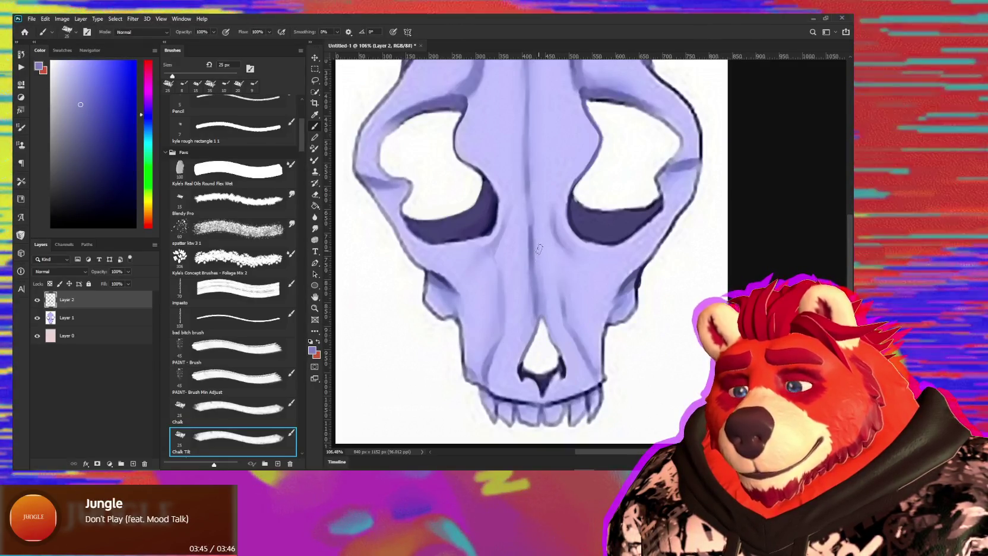
drag(548, 170, 472, 215)
key(bracketleft)
alt+click(469, 178)
key(bracketleft)
key(bracketleft)
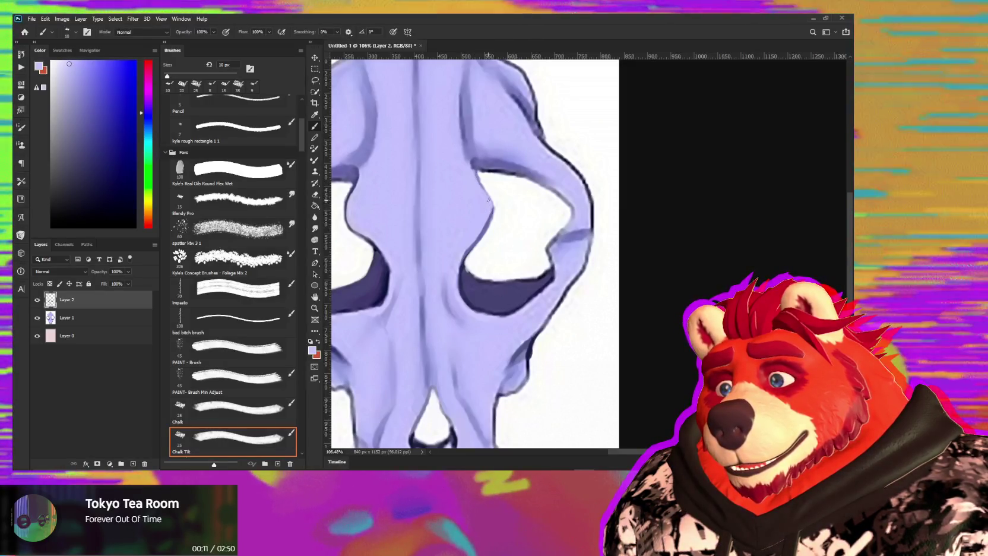
Repaint the right eye socket rim, alternating dark navy outline, lavender and white.
alt+click(504, 206)
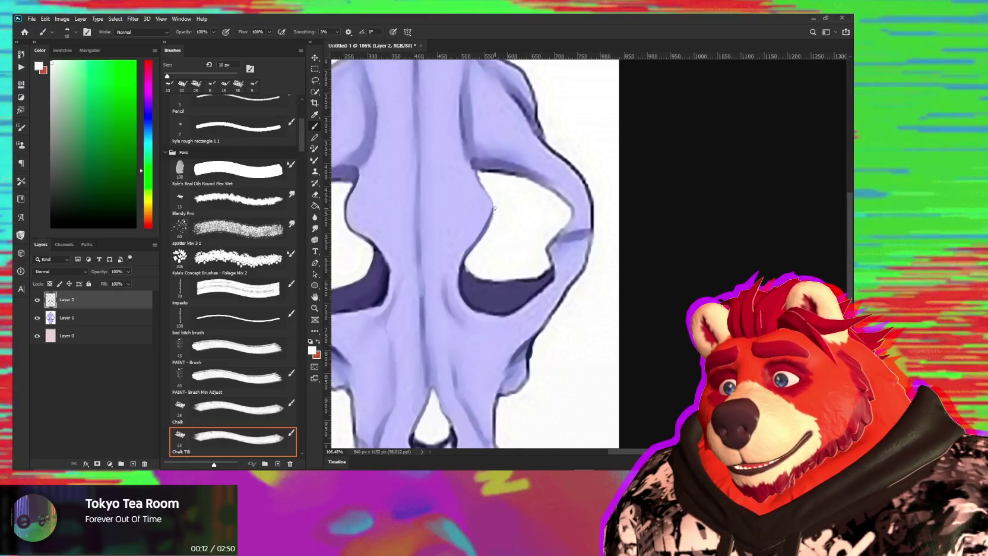
alt+click(488, 215)
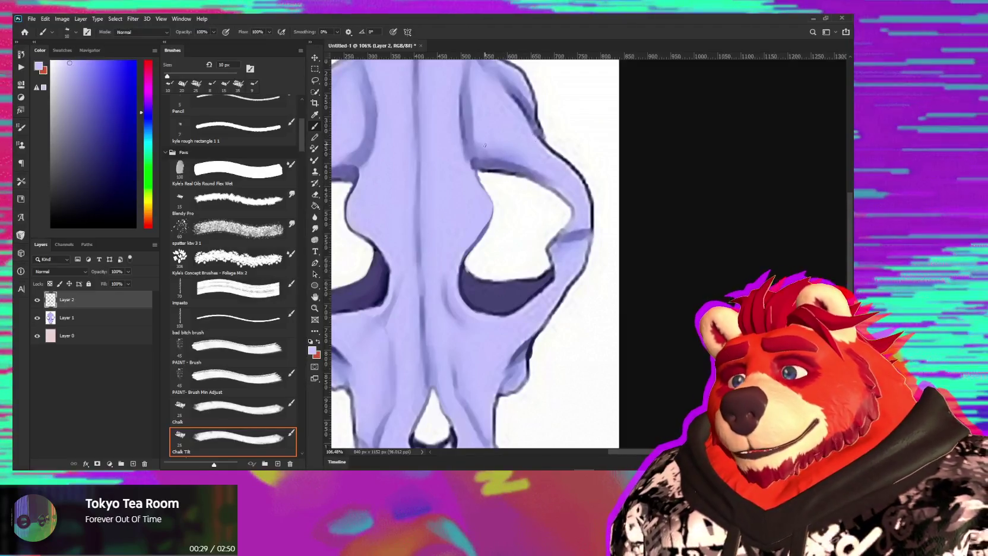
alt+click(498, 168)
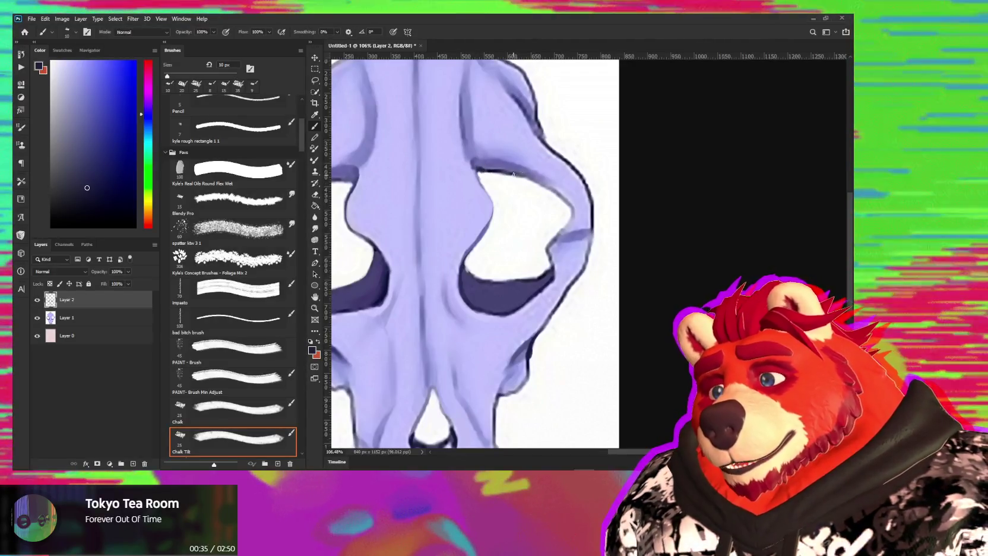
alt+click(521, 173)
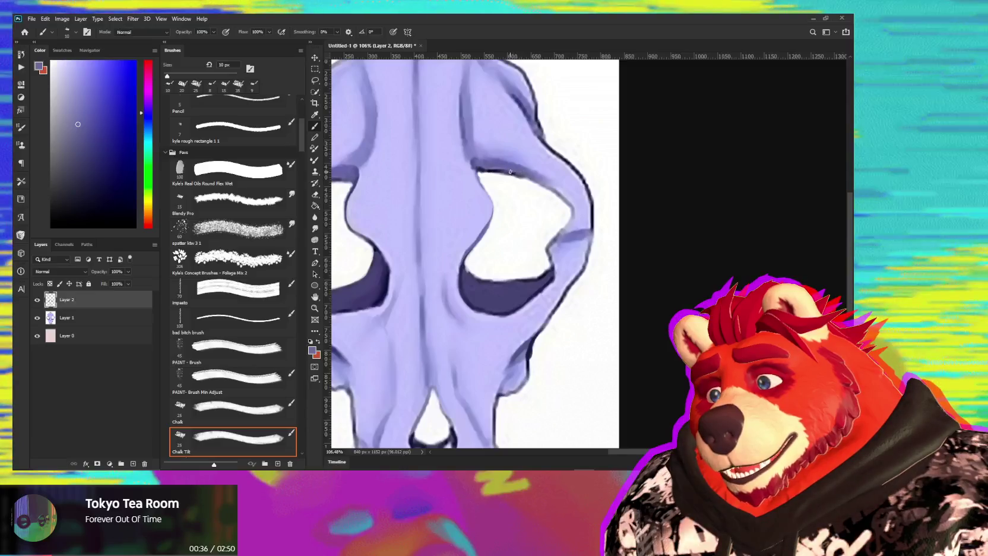
alt+click(531, 174)
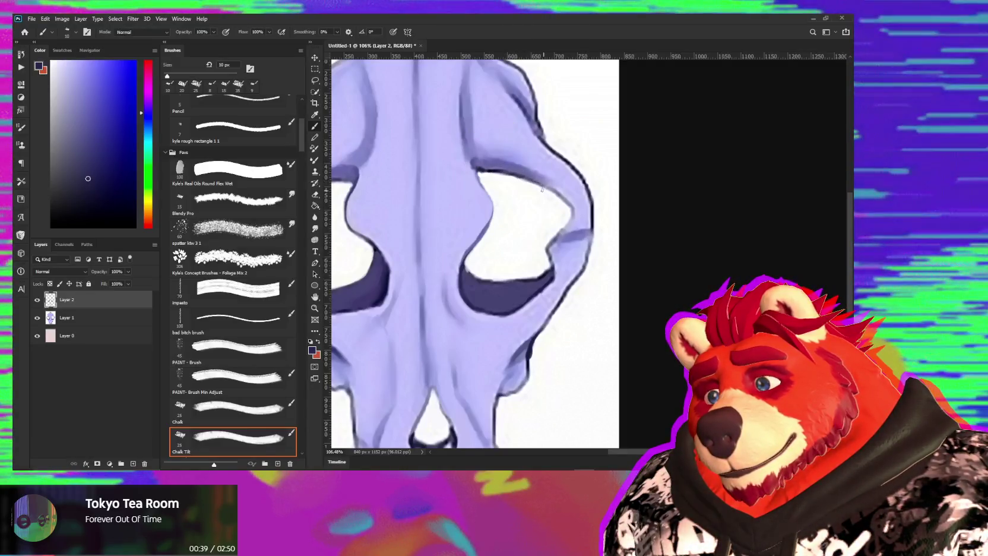
alt+click(529, 177)
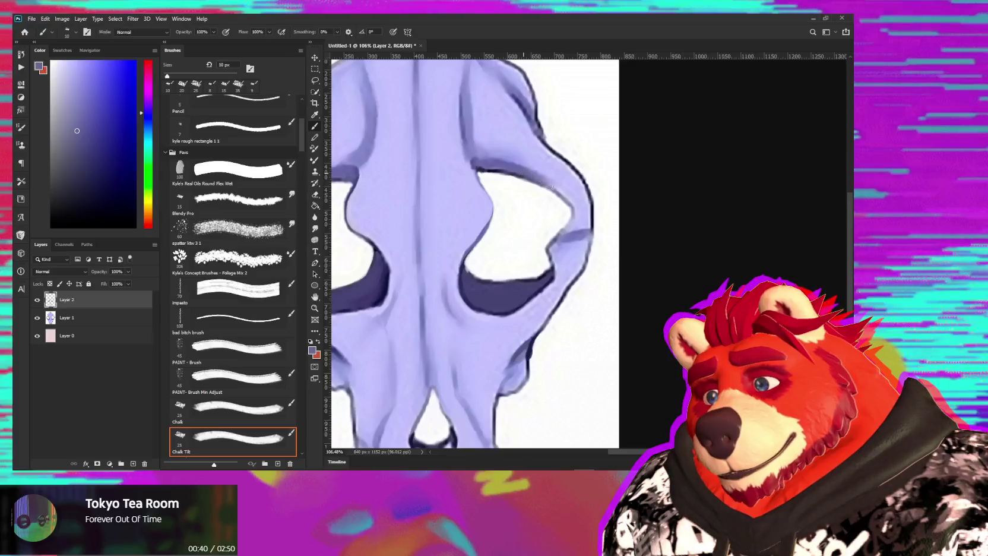
alt+click(545, 181)
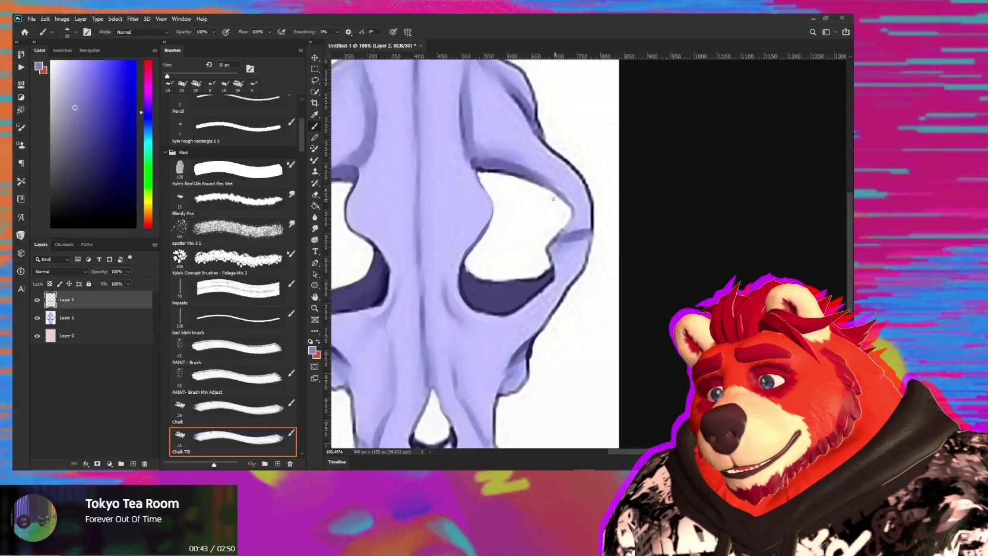
alt+click(539, 191)
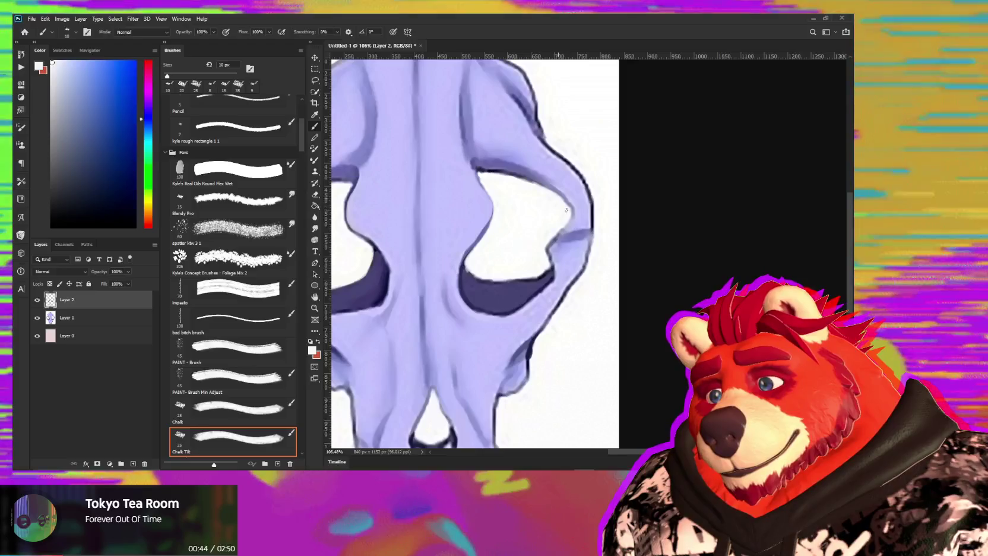
Finish the socket's upper rim with dark blue outline and light lavender strokes.
alt+click(524, 175)
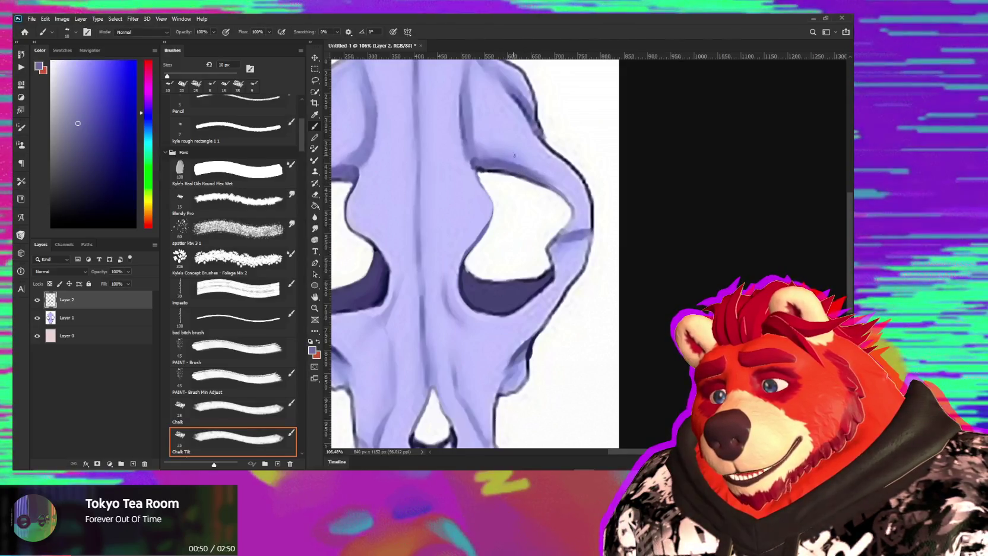
alt+click(520, 102)
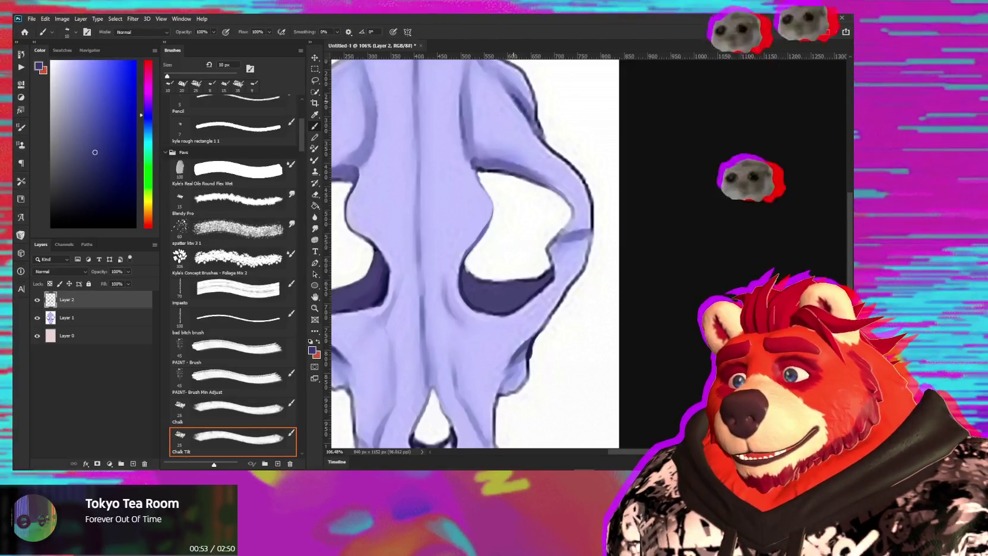
alt+click(513, 121)
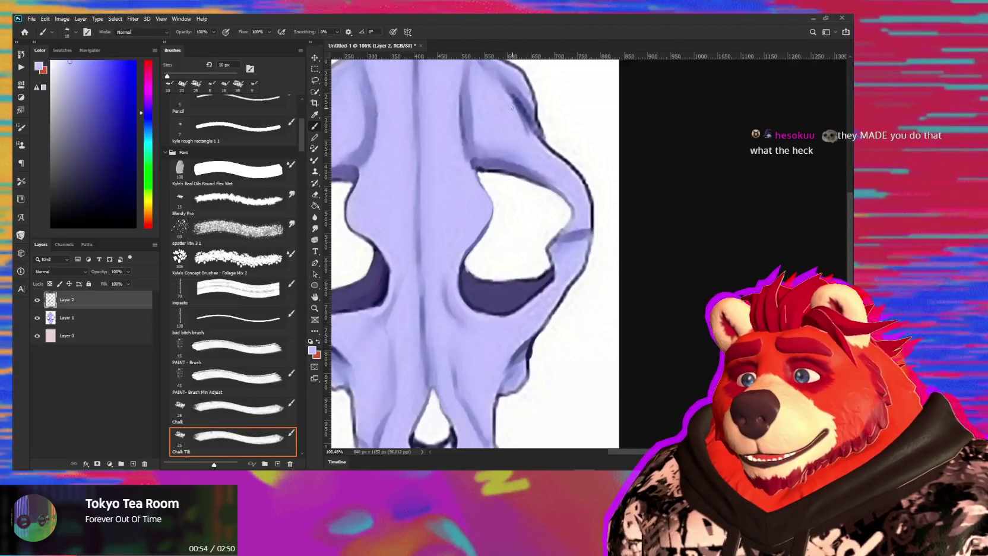
alt+click(560, 169)
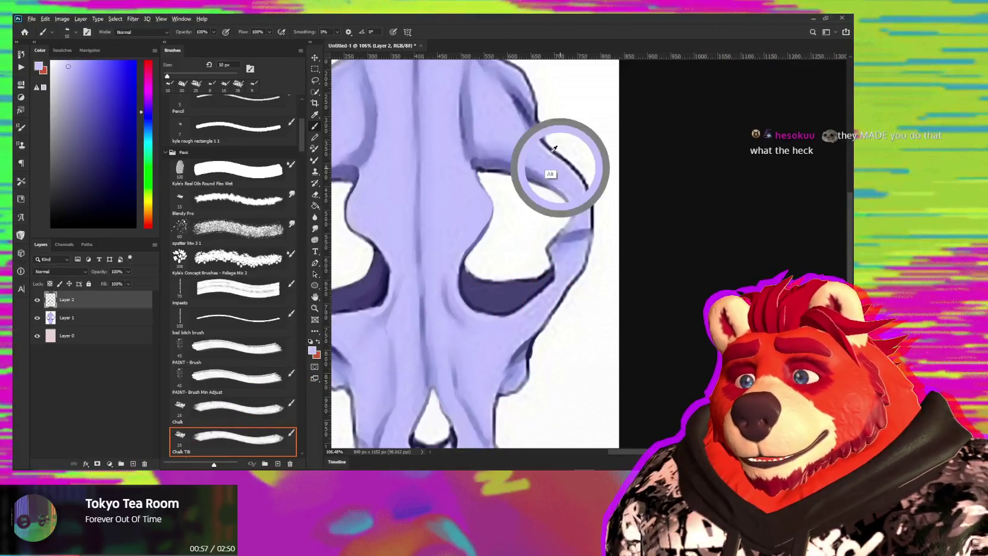
alt+click(551, 151)
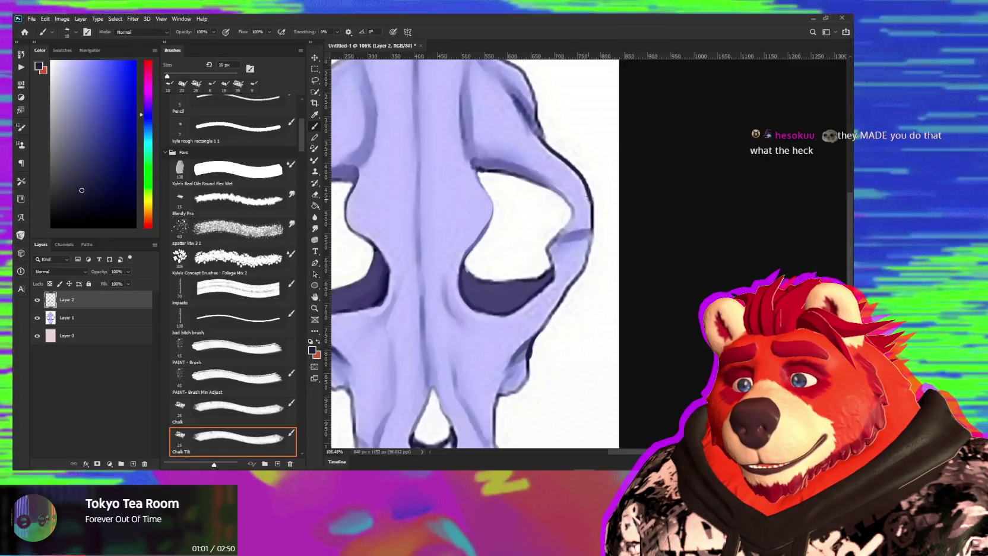
alt+click(546, 143)
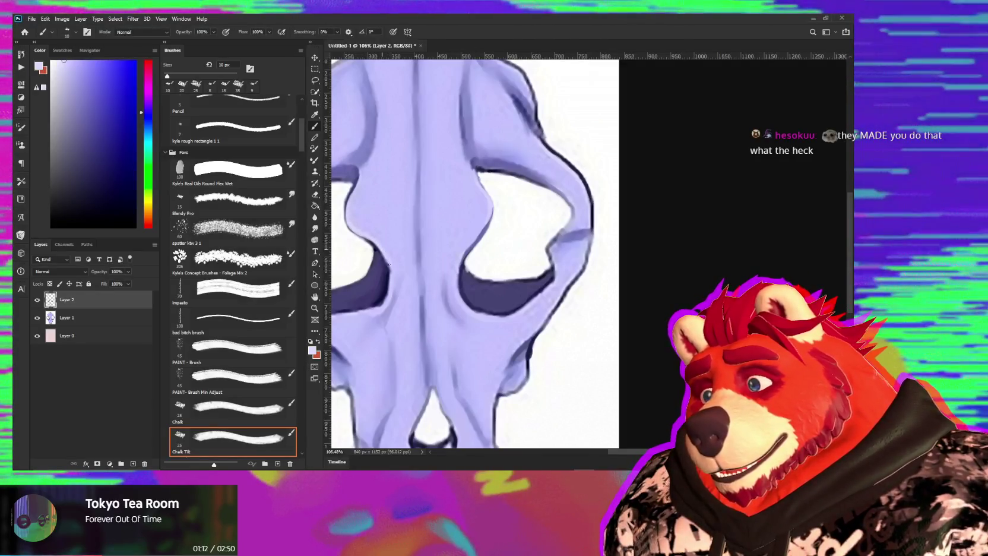
drag(438, 298, 459, 260)
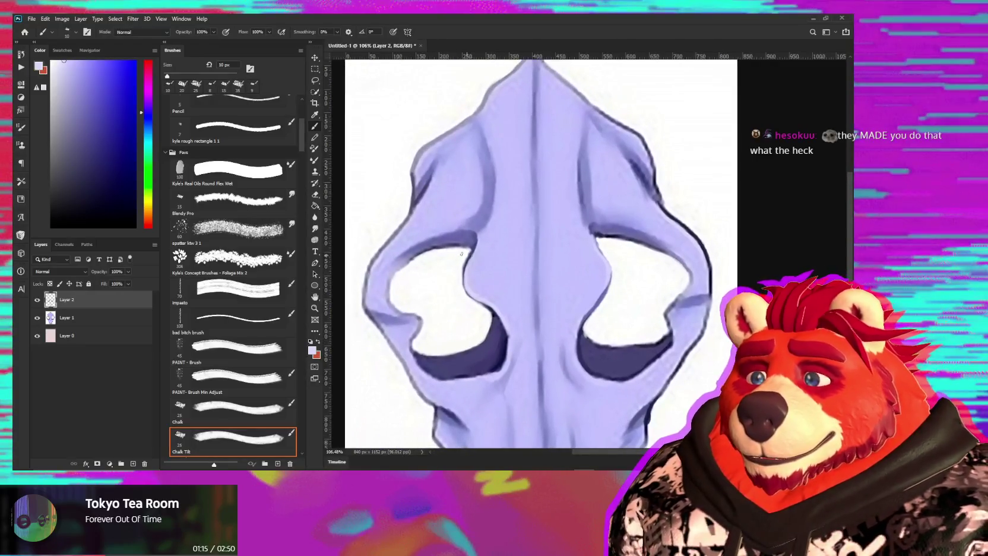
Darken the left eye socket rim with sampled purple and touch in lavender and white.
drag(499, 213, 503, 210)
alt+click(513, 187)
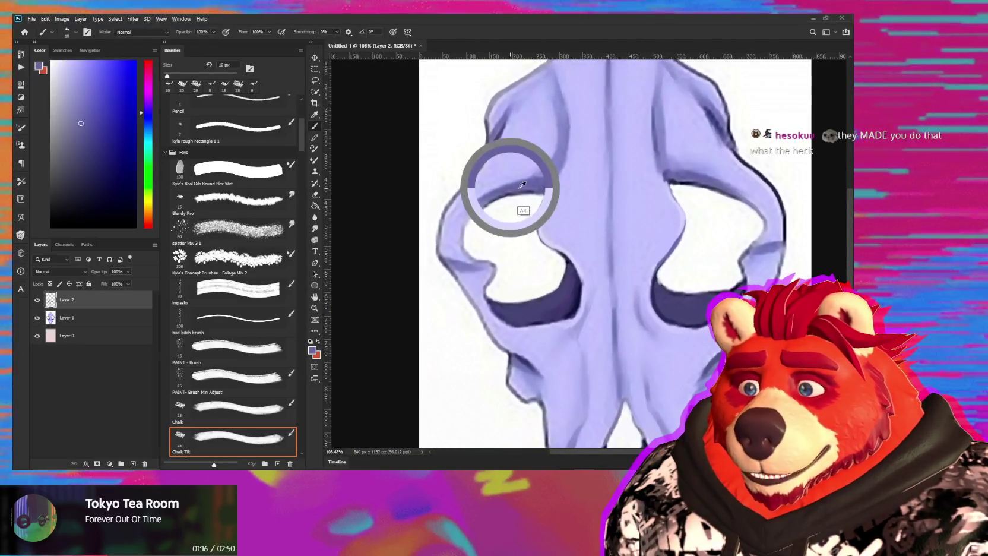
alt+click(503, 213)
drag(513, 195, 540, 193)
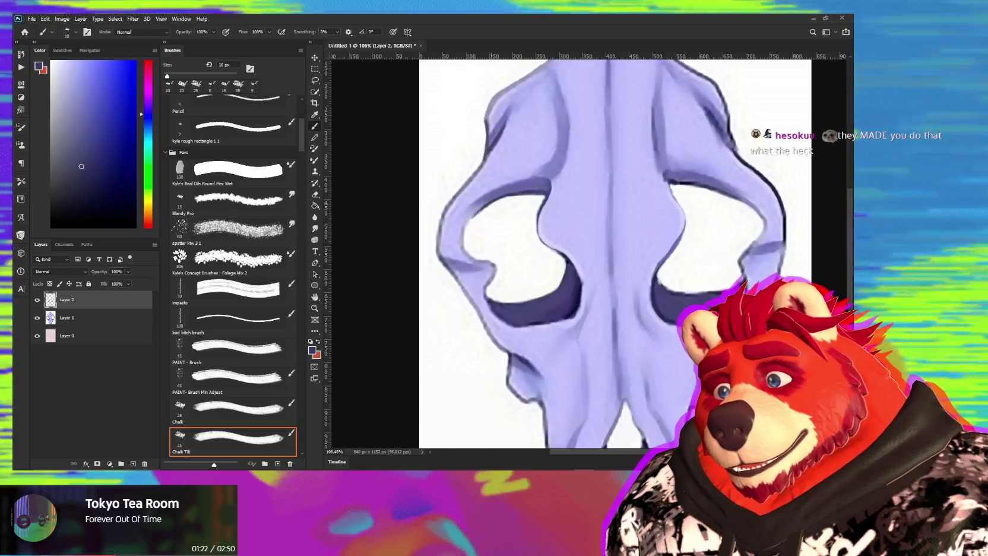
alt+click(465, 229)
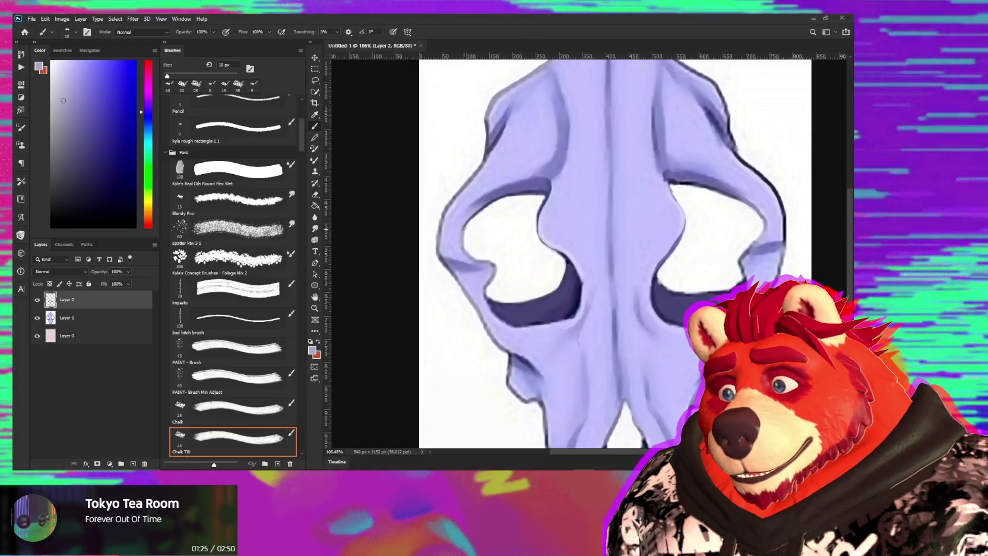
alt+click(466, 245)
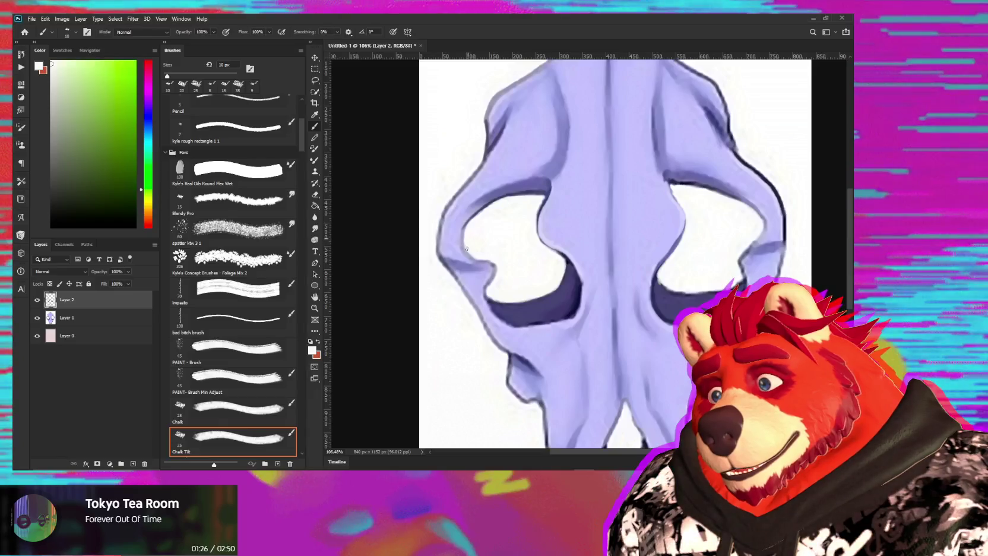
alt+click(470, 220)
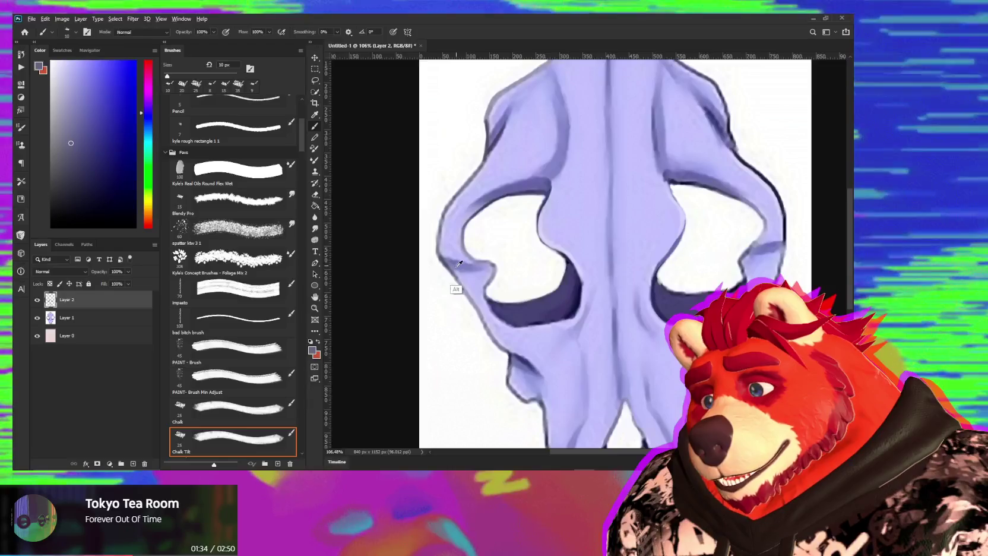
Smooth the upper skull with sampled lavender shades, bringing its top tip into view.
key(alt+Tab)
key(alt+Tab)
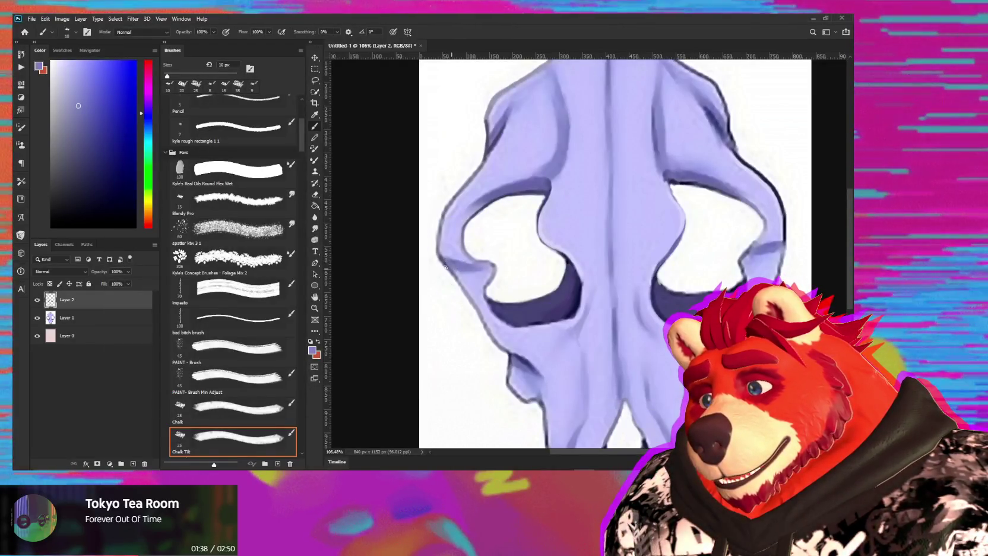
alt+click(444, 256)
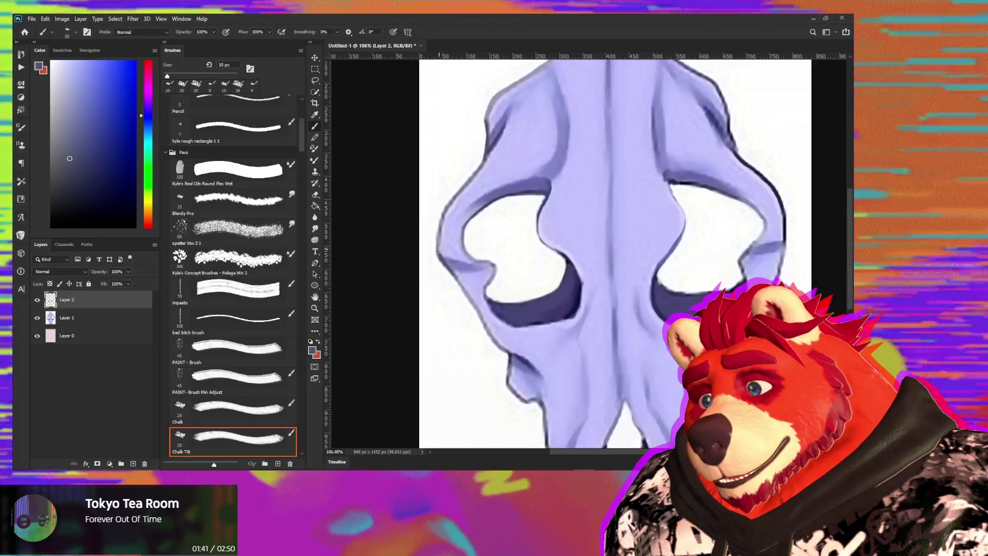
alt+click(443, 227)
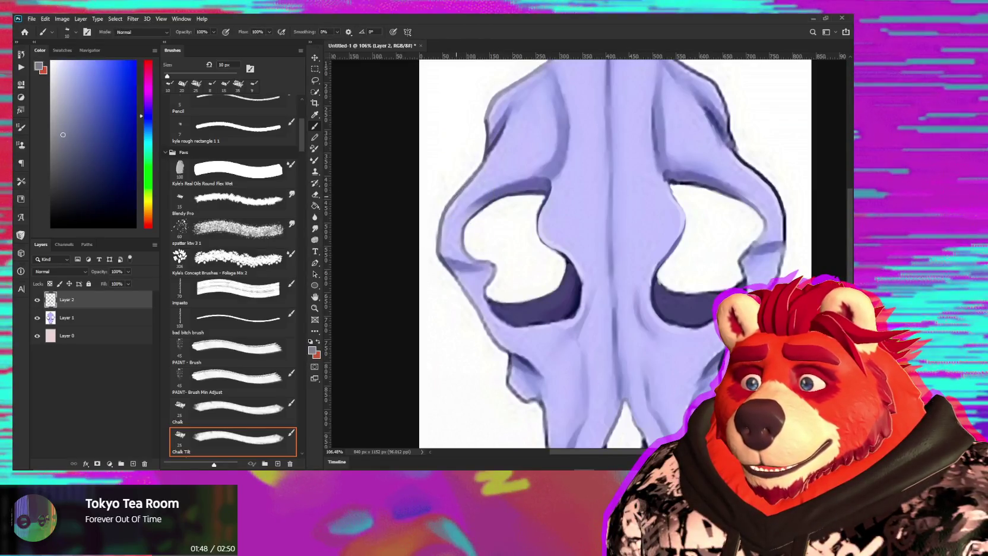
alt+click(444, 240)
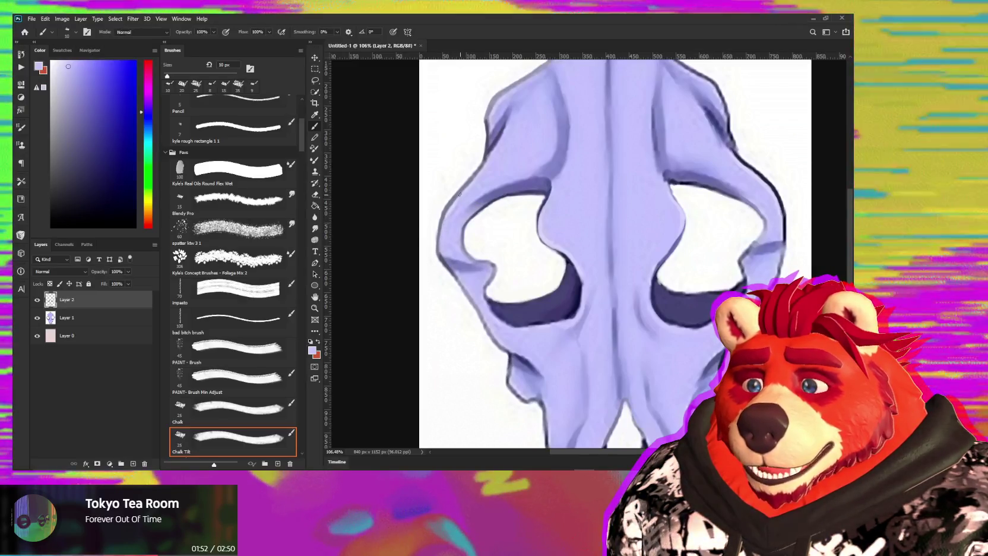
alt+click(451, 207)
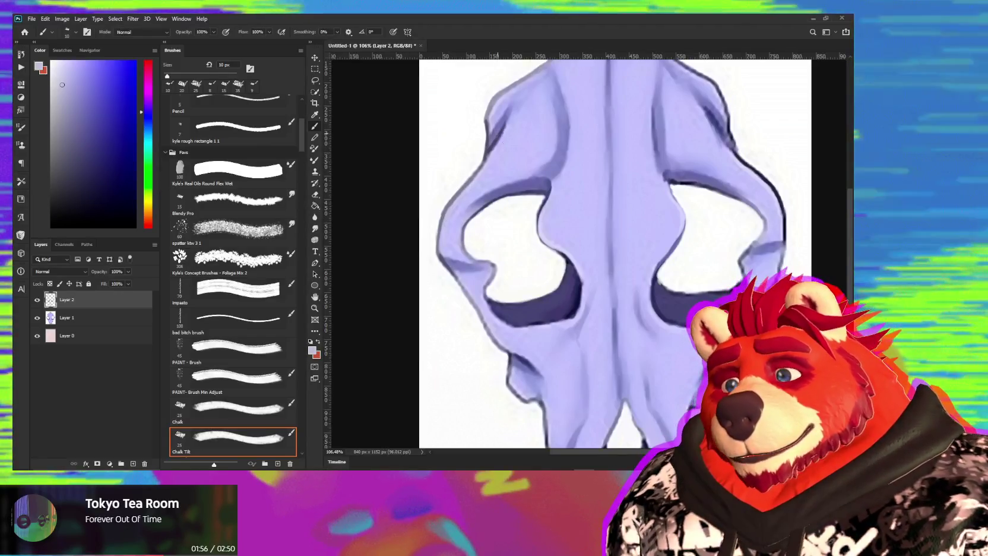
alt+click(494, 150)
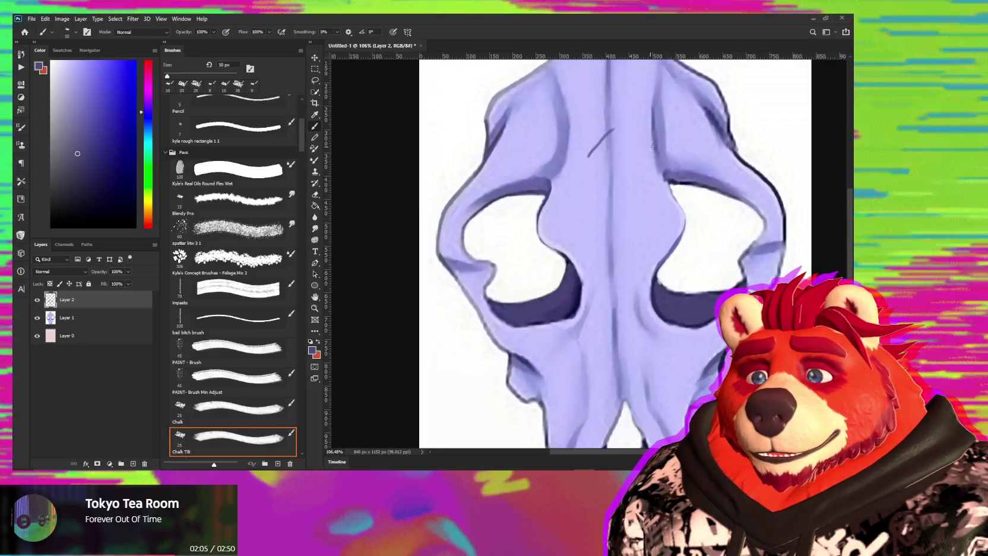
drag(650, 146, 564, 210)
alt+click(505, 107)
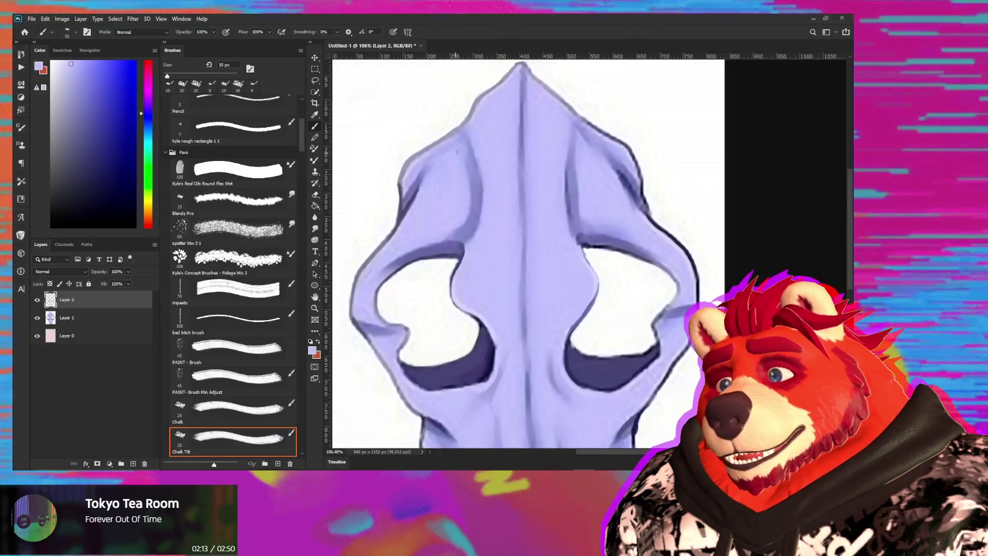
Paint the skull's top with lavender and white, then sample dark navy at the eye sockets.
alt+click(546, 107)
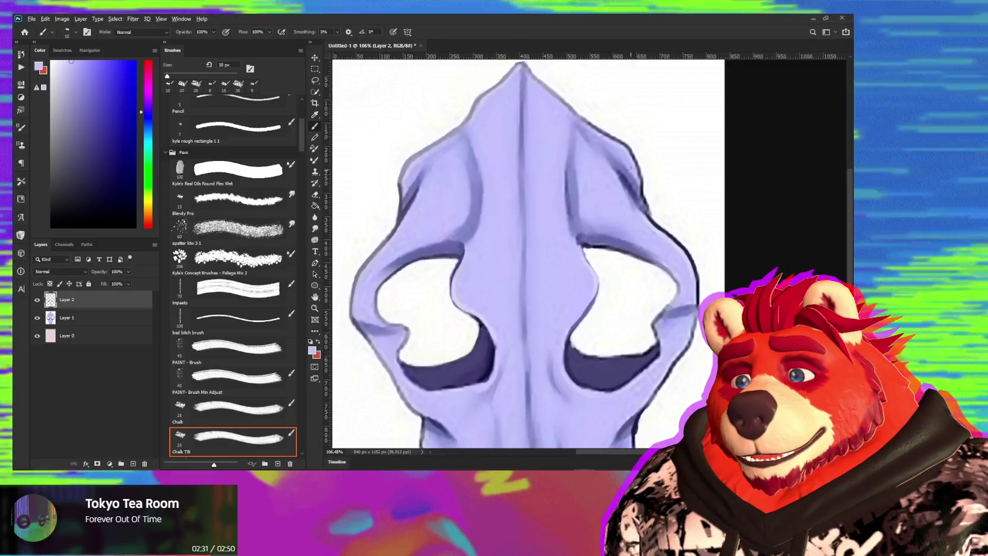
alt+click(597, 113)
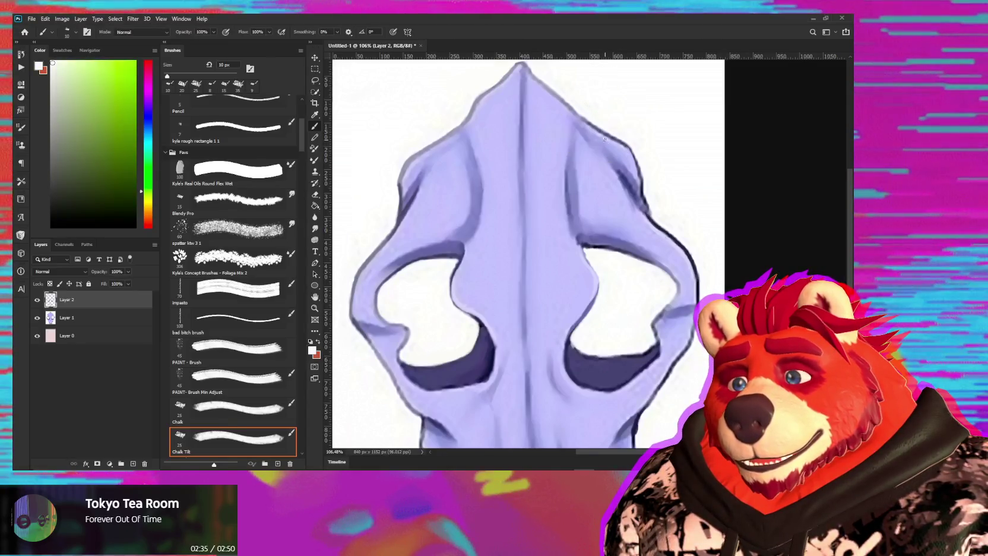
alt+click(593, 131)
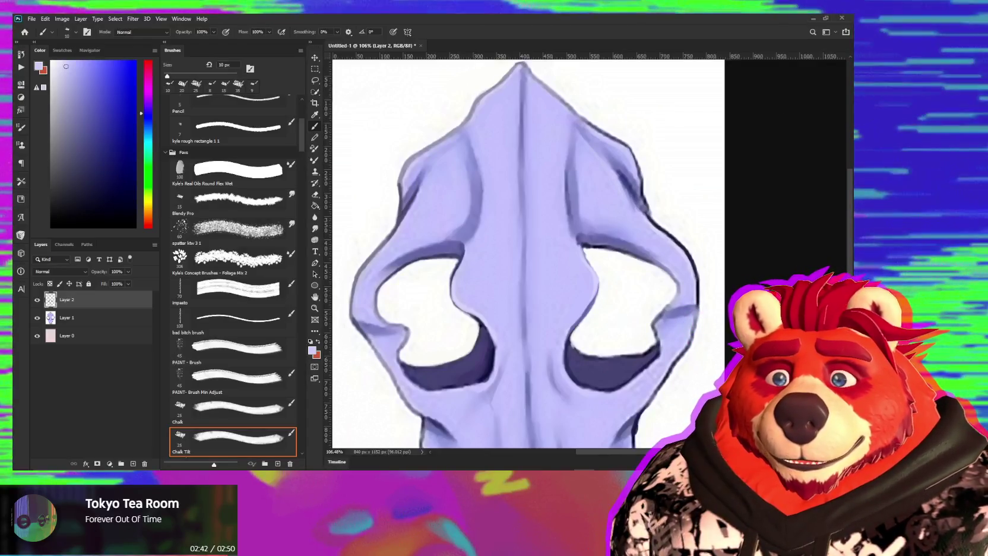
key(alt)
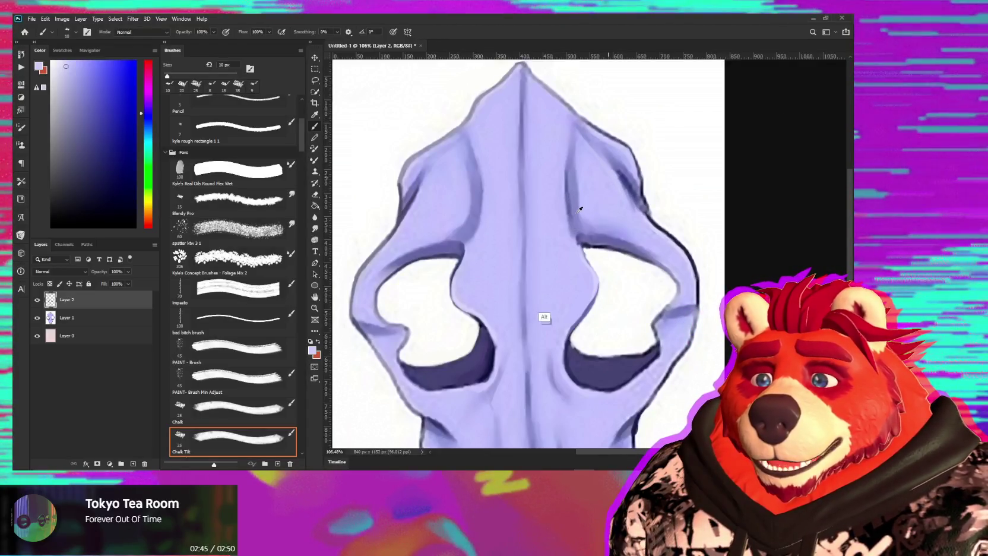
mouse_move(548, 305)
mouse_down()
mouse_move(579, 221)
mouse_move(553, 233)
mouse_up()
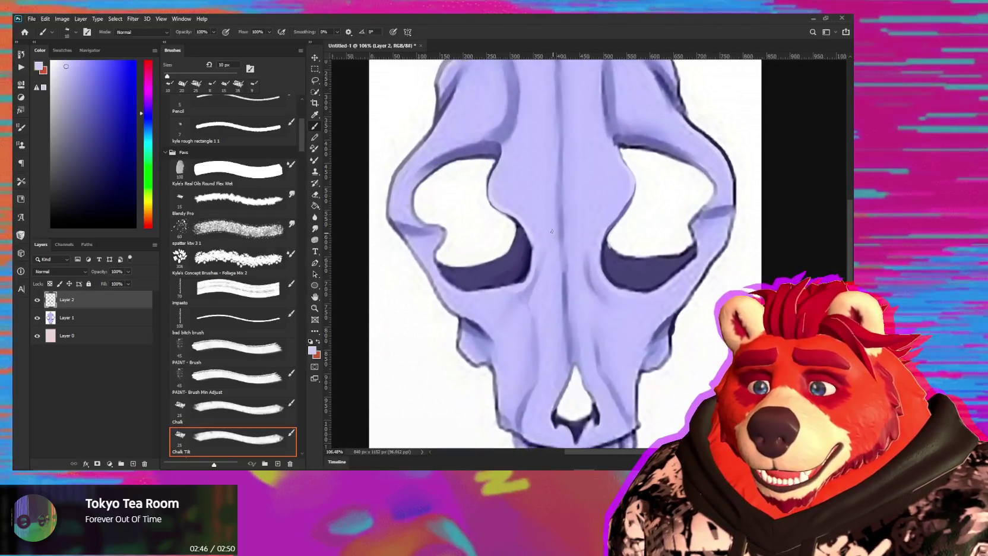
alt+click(543, 235)
alt+scroll(646, 183, up, 2)
Repaint rough spots on the skull's right edge with near-white and pale lavender at 10 px.
key(r)
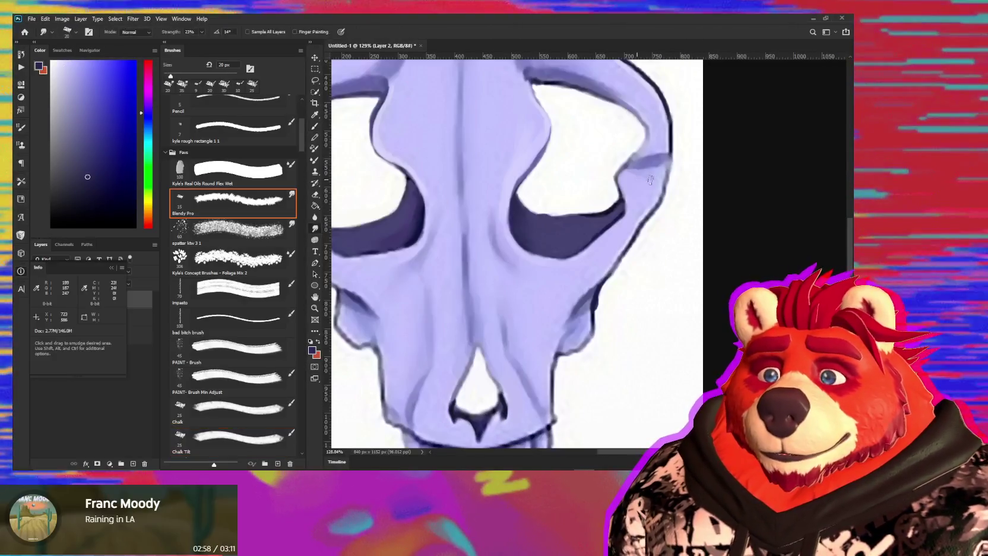
key(b)
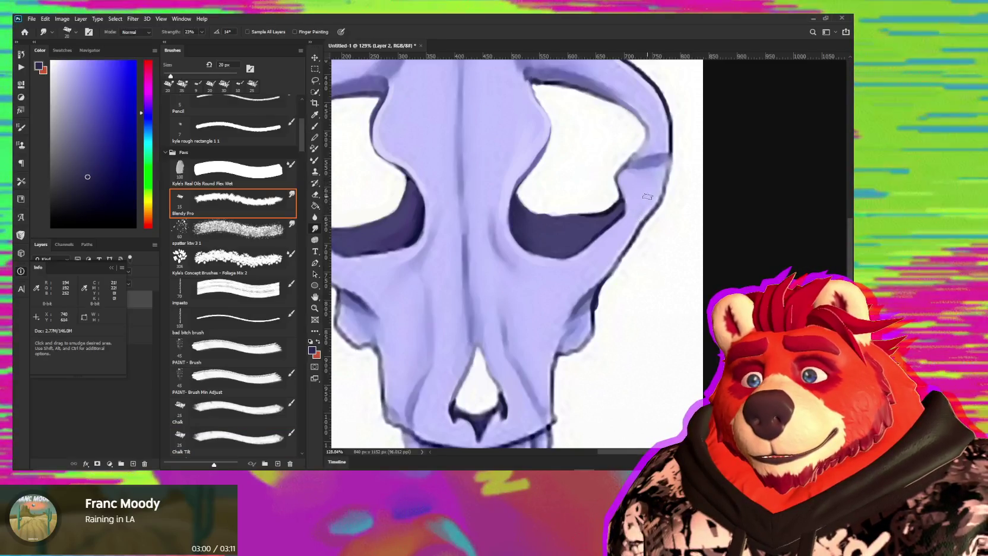
key(shift+period)
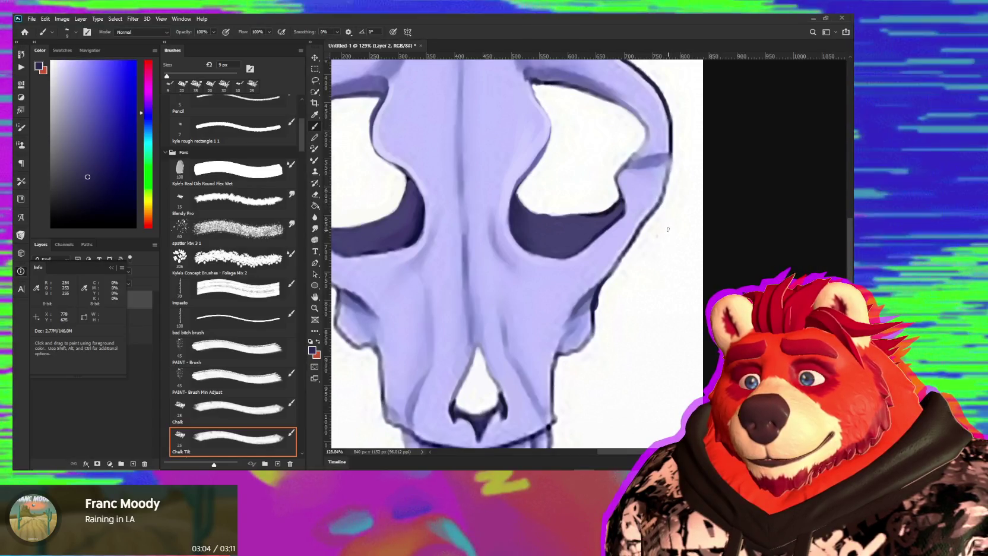
alt+click(666, 228)
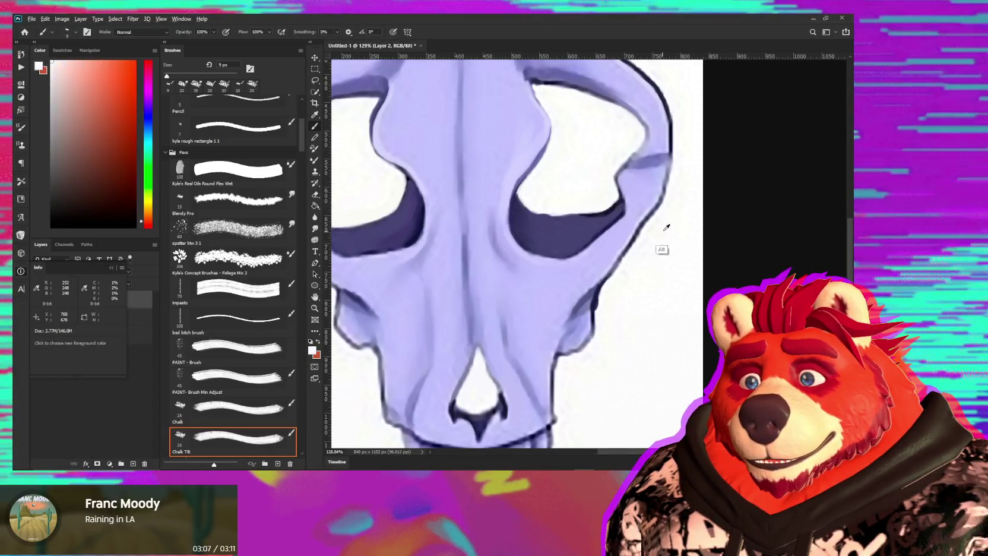
alt+click(656, 199)
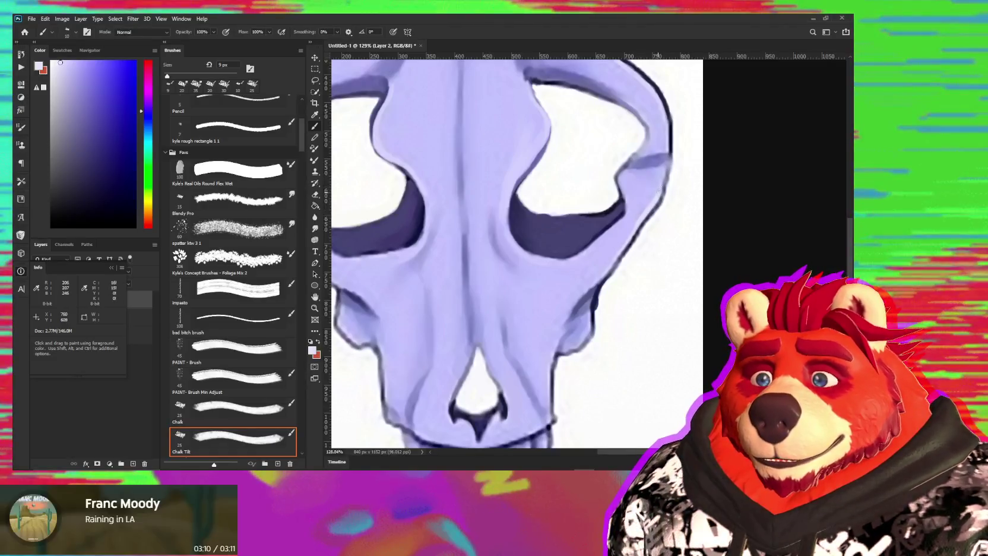
key(.)
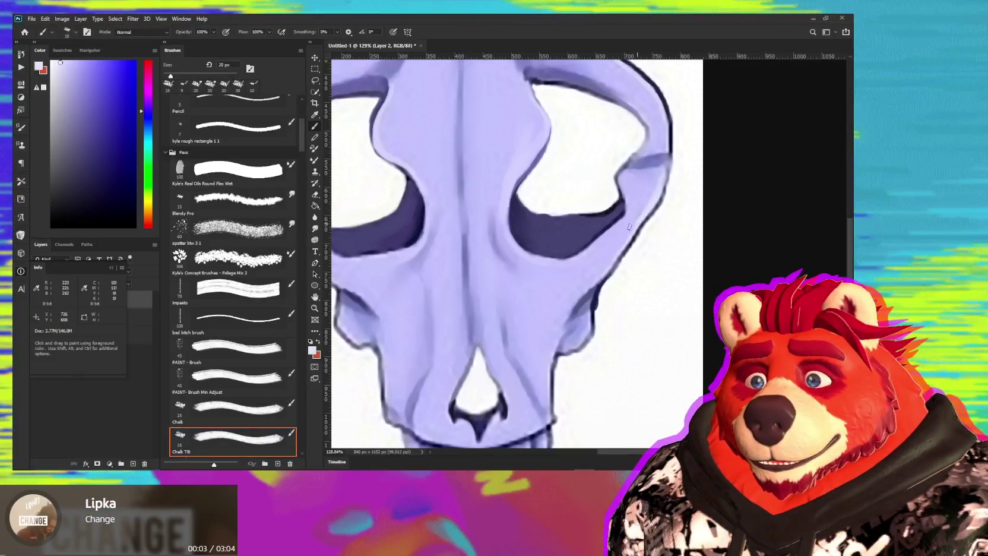
key(bracketleft)
key(bracketleft)
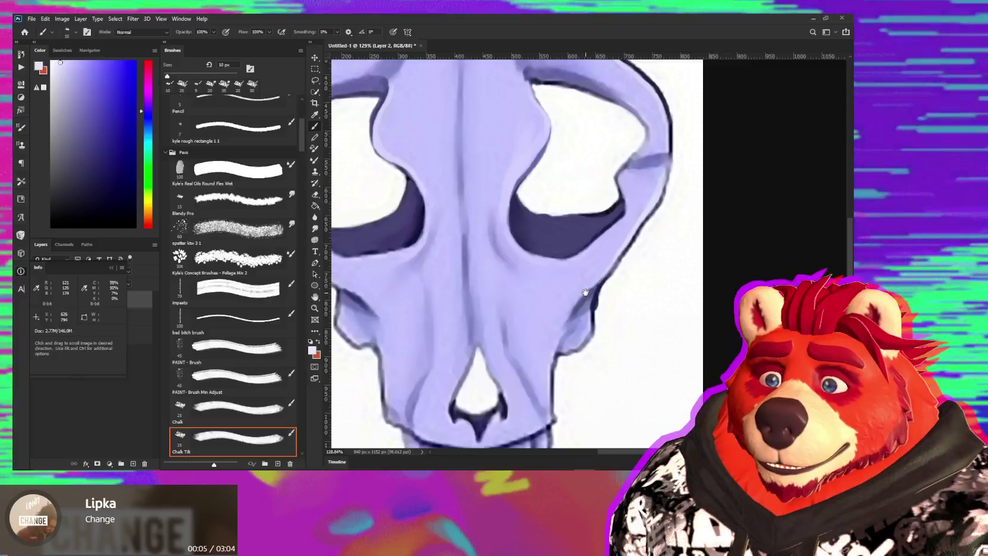
Raise the Smudge strength to 64% and blend along the nose ridge.
drag(606, 266, 631, 246)
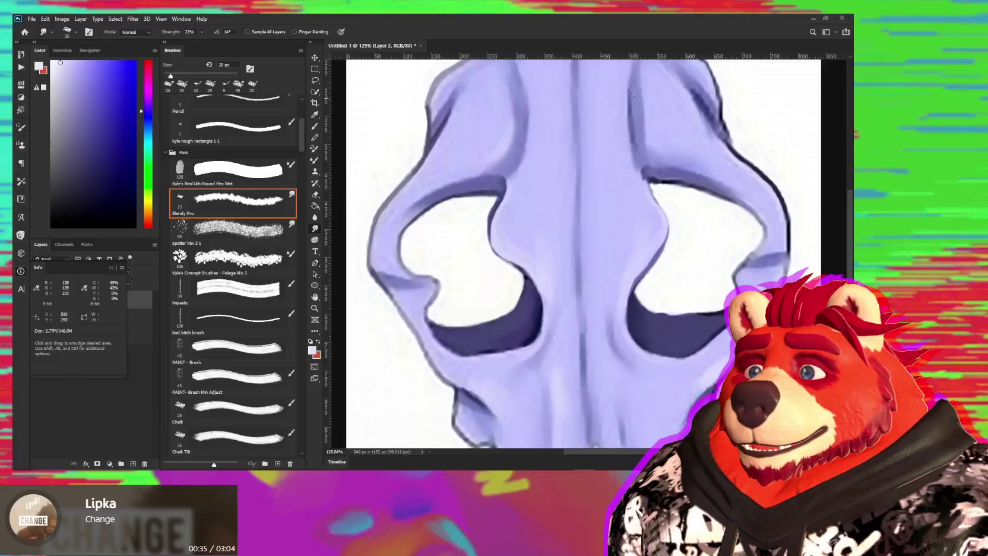
drag(171, 34, 208, 34)
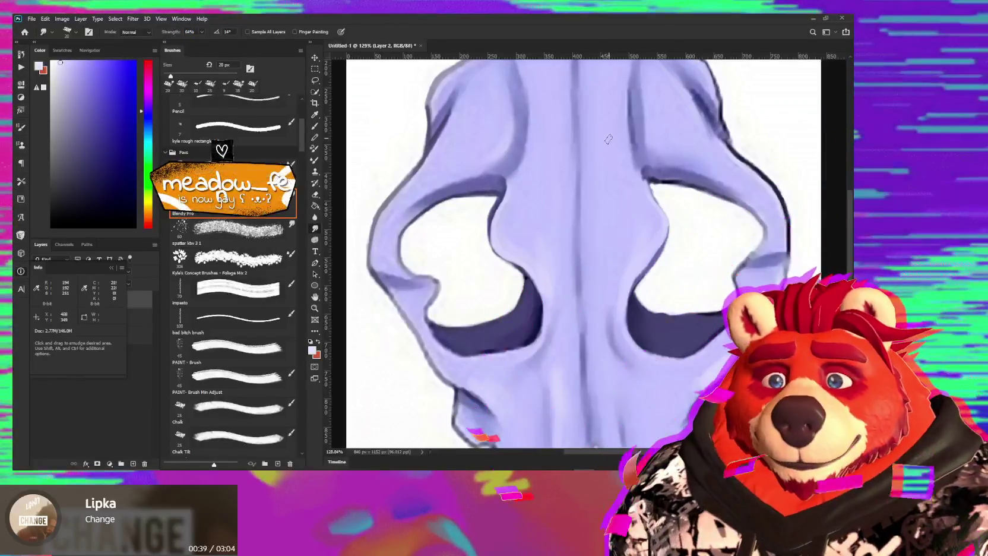
scroll(622, 168, up, 1)
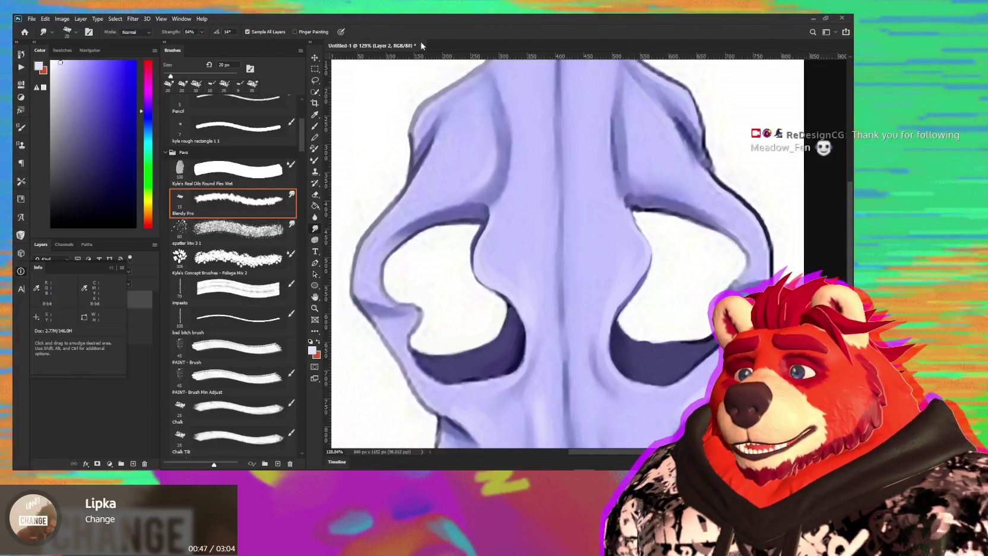
drag(622, 147, 616, 111)
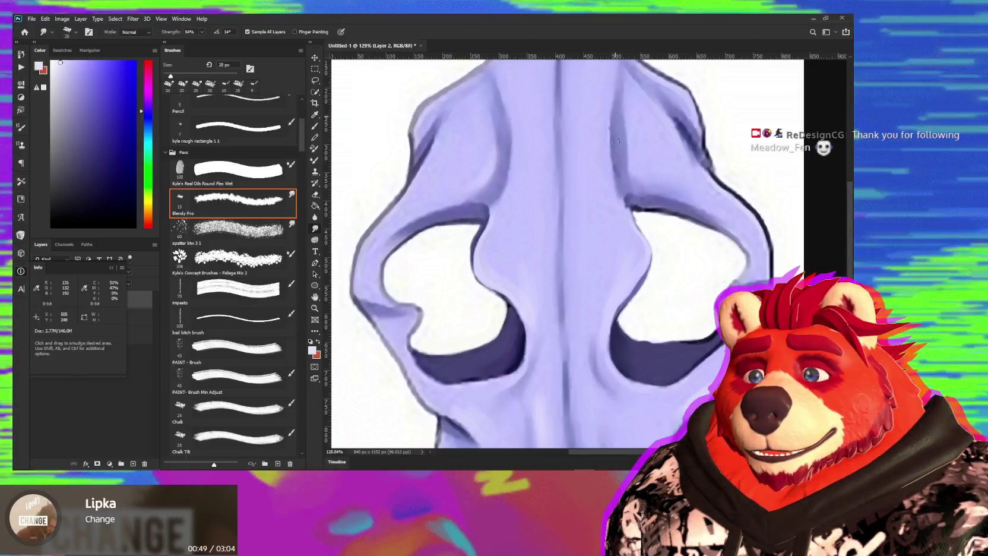
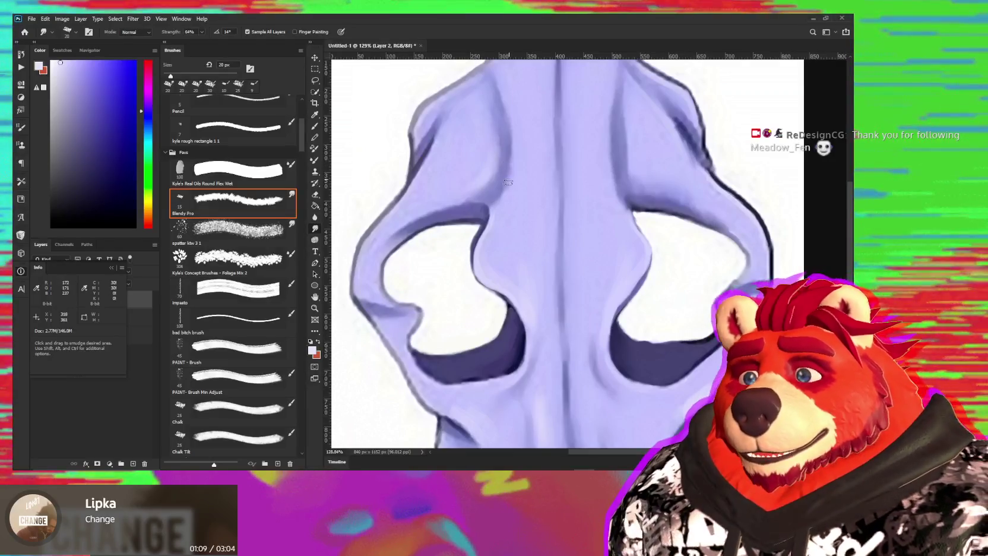
Pan down to the skull's nose and teeth and shrink the Smudge brush to 10 px.
drag(534, 261, 536, 104)
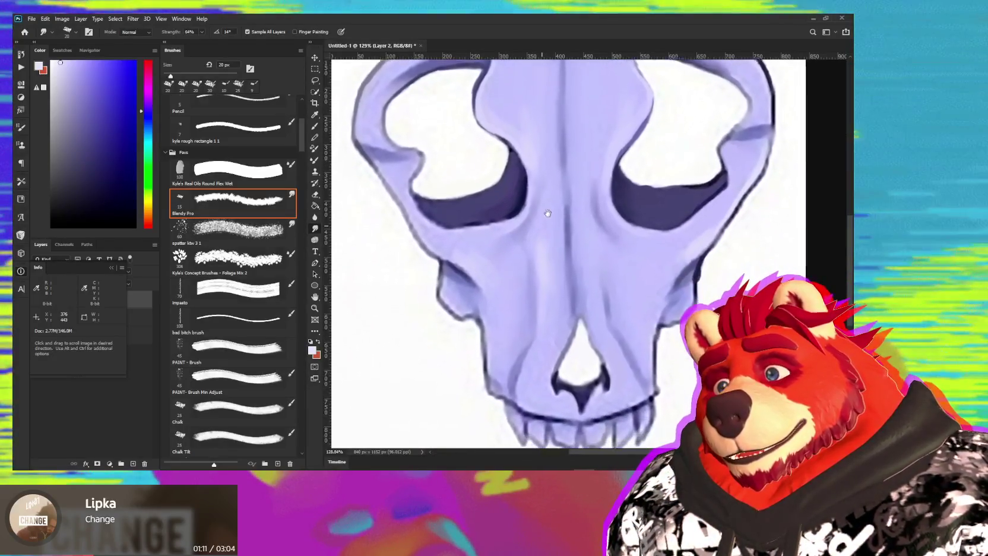
drag(547, 213, 550, 195)
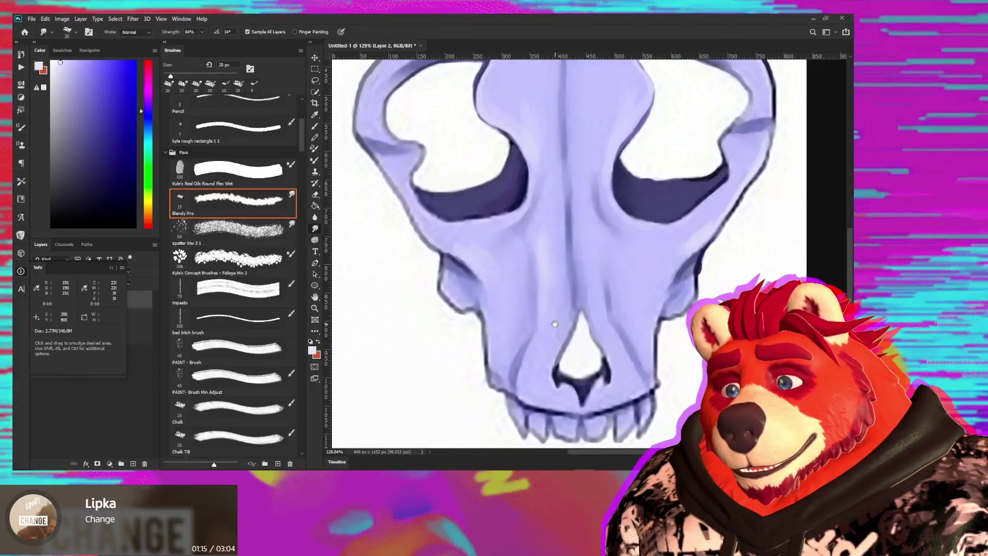
drag(549, 314, 559, 251)
key(bracketleft)
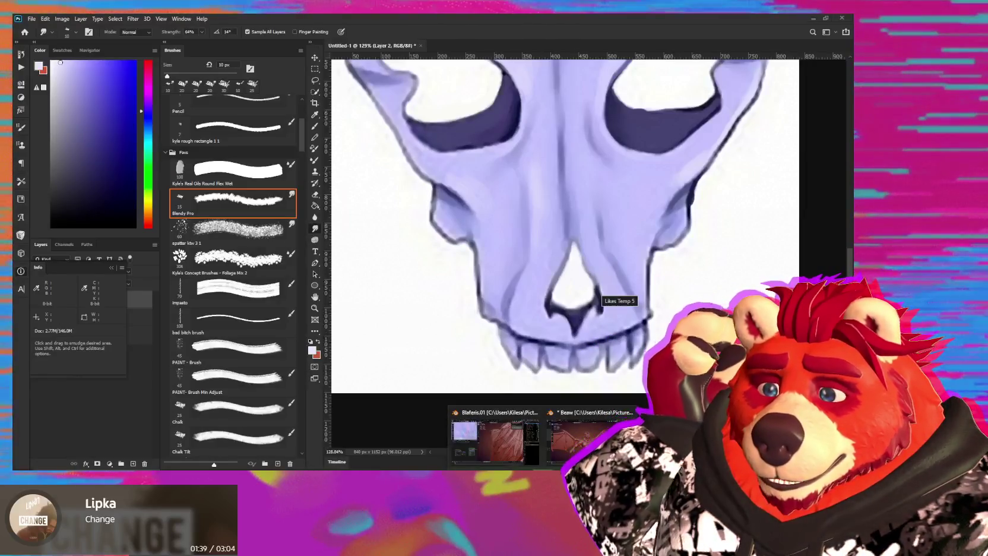
Save the Beaw.blend sculpt in Blender with Ctrl+S, then switch back to Photoshop.
click(594, 437)
middle_drag(506, 296, 527, 289)
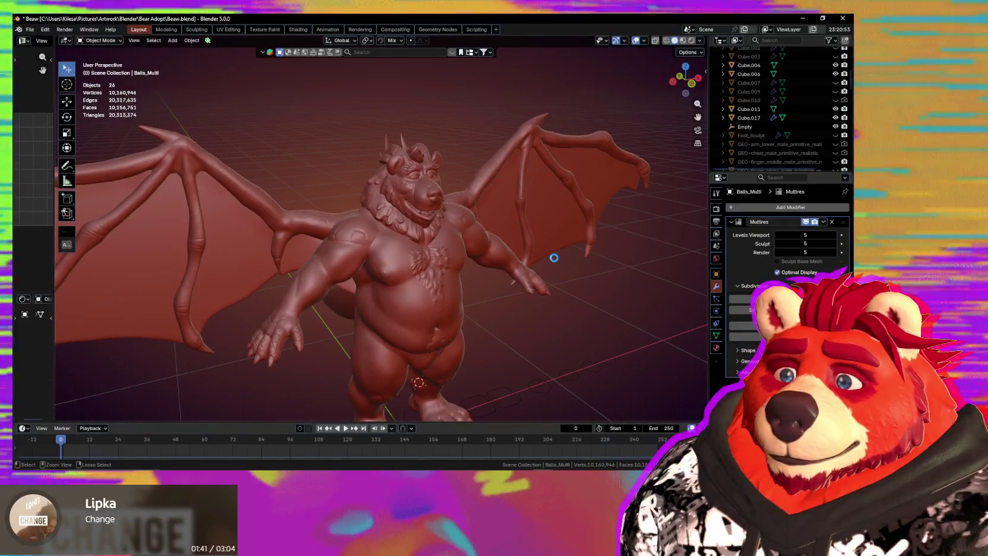
key(ctrl+s)
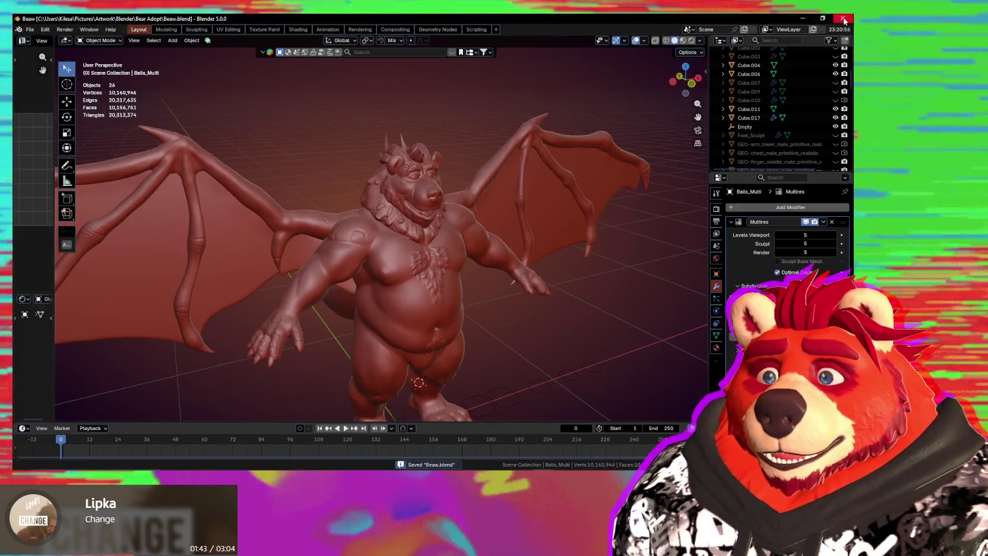
middle_drag(484, 337, 418, 326)
key(alt+Tab)
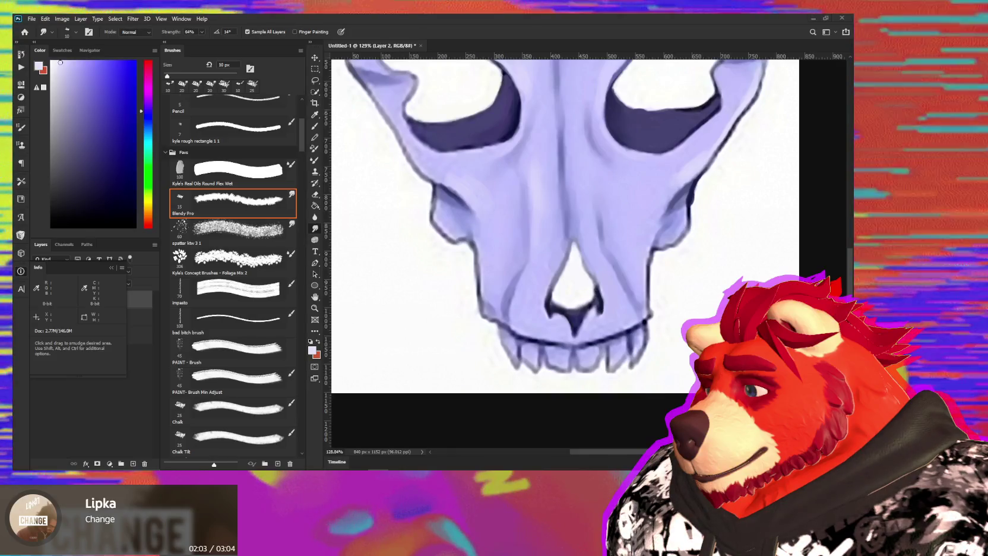
key(ctrl+shift+Escape)
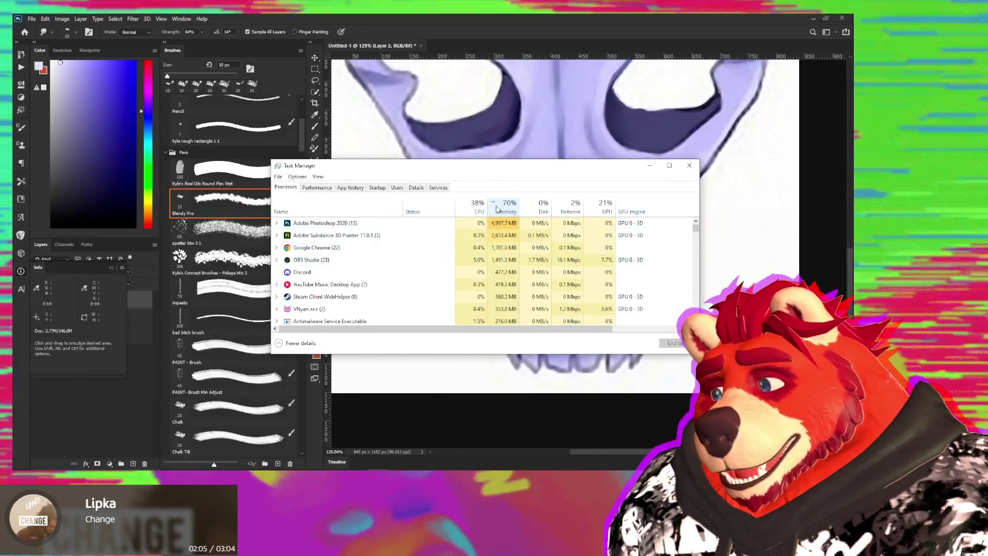
click(496, 223)
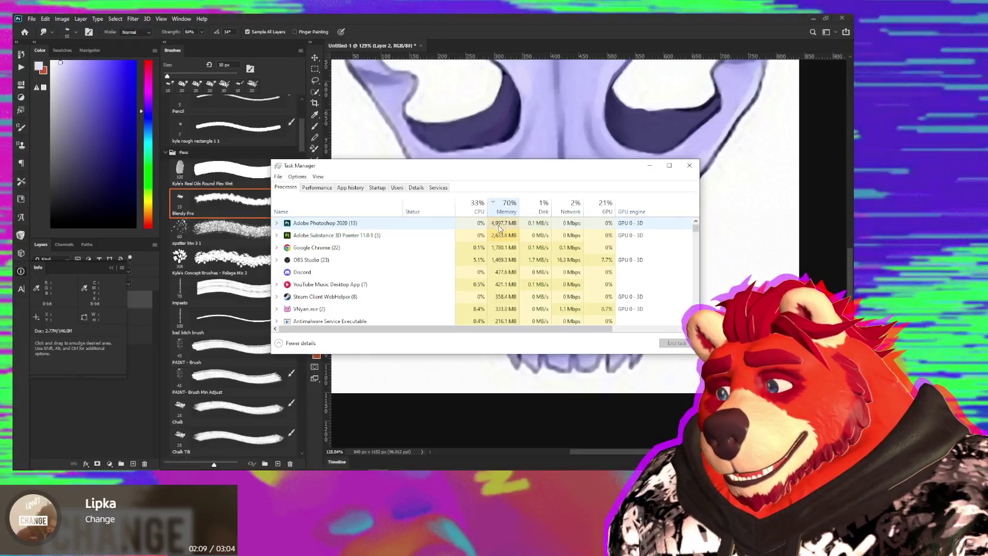
scroll(498, 249, down, 1)
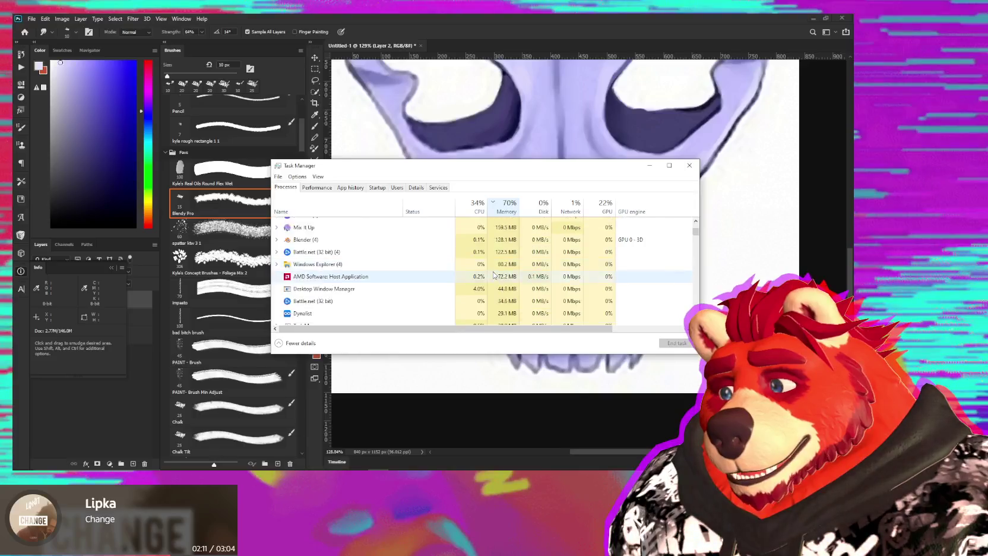
scroll(510, 243, up, 1)
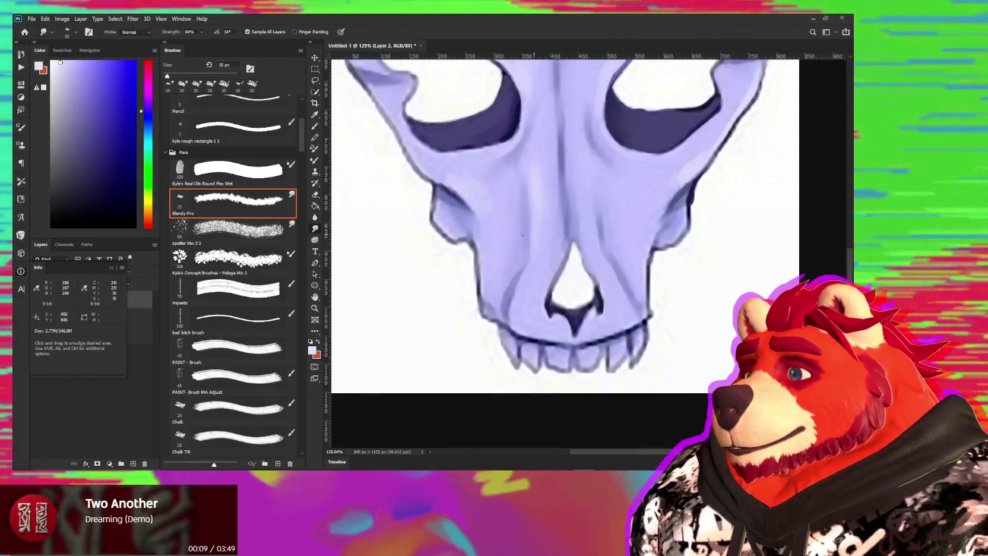
click(111, 268)
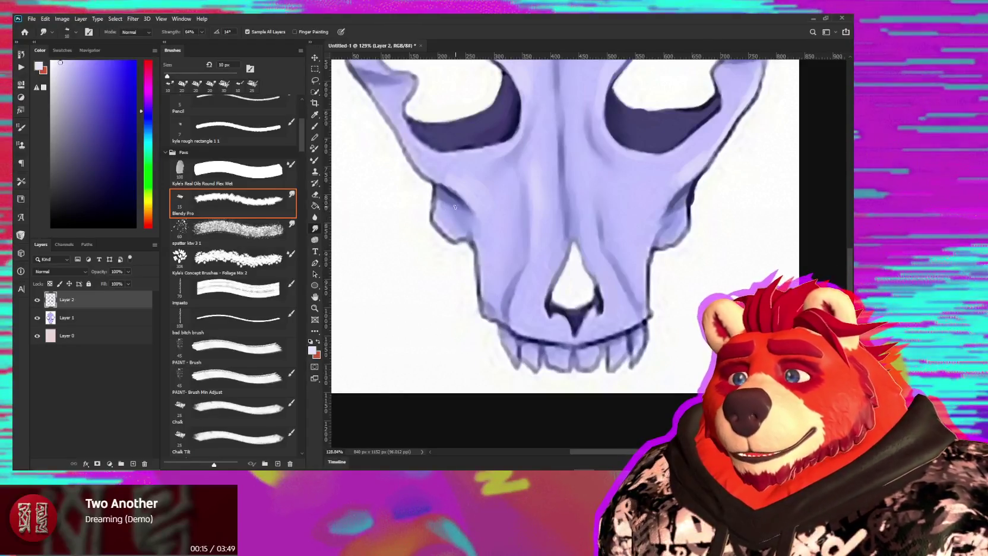
Switch to the Brush tool and select the Kyle Pencil Inky preset at 4 px.
key(b)
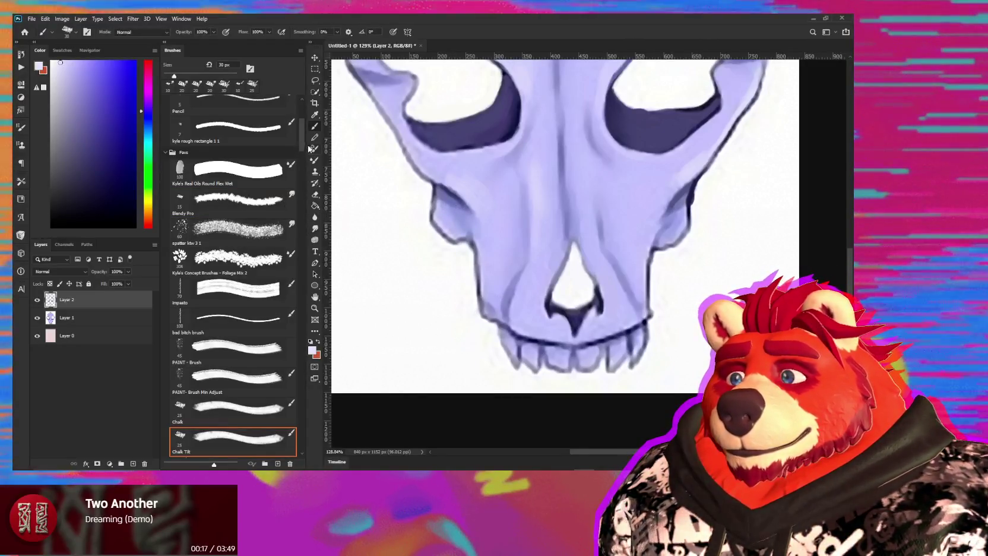
scroll(303, 144, up, 2)
scroll(303, 143, up, 2)
scroll(303, 141, down, 2)
scroll(305, 132, up, 3)
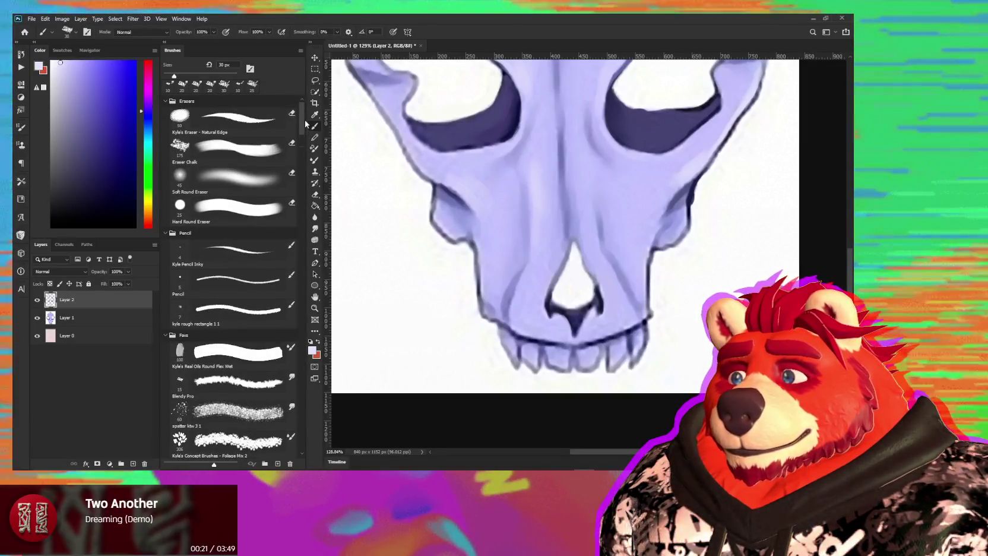
scroll(304, 127, down, 3)
scroll(303, 140, down, 3)
scroll(299, 152, down, 4)
scroll(299, 161, up, 2)
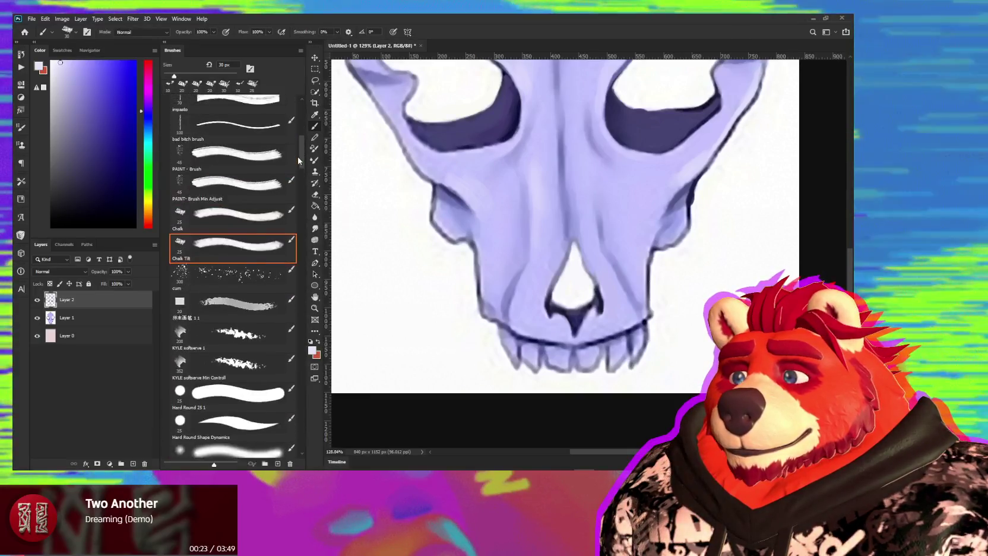
scroll(300, 148, up, 4)
scroll(302, 125, up, 2)
scroll(301, 128, up, 2)
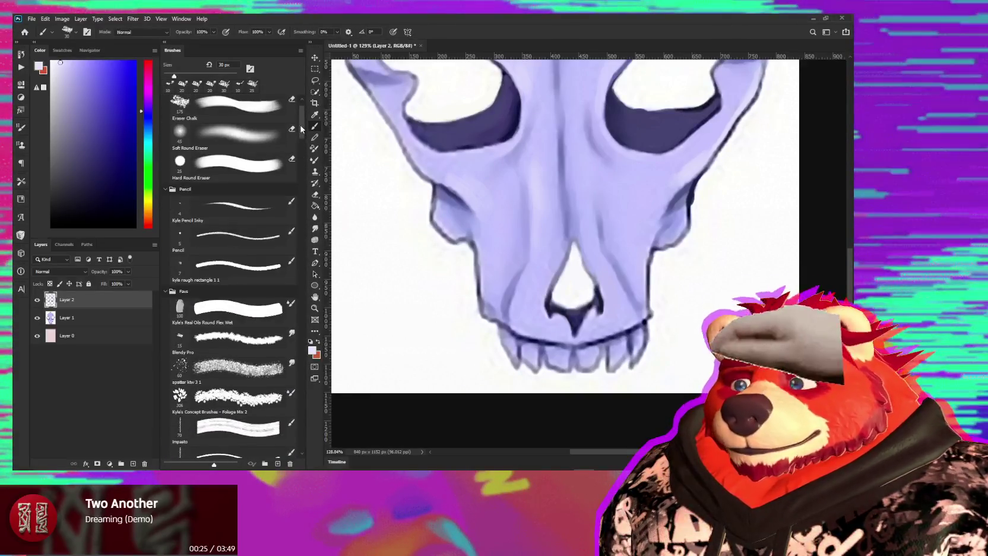
scroll(301, 130, up, 1)
click(232, 278)
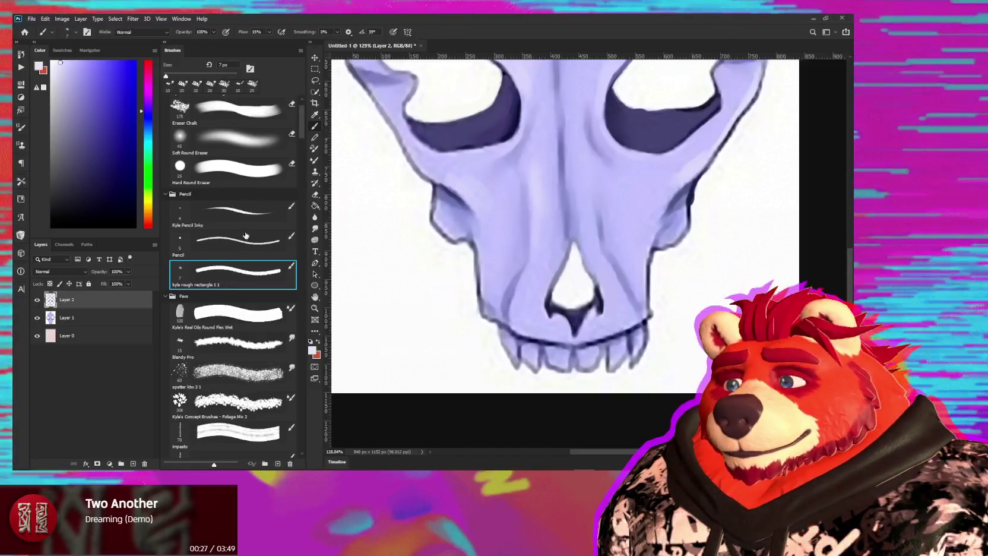
click(236, 214)
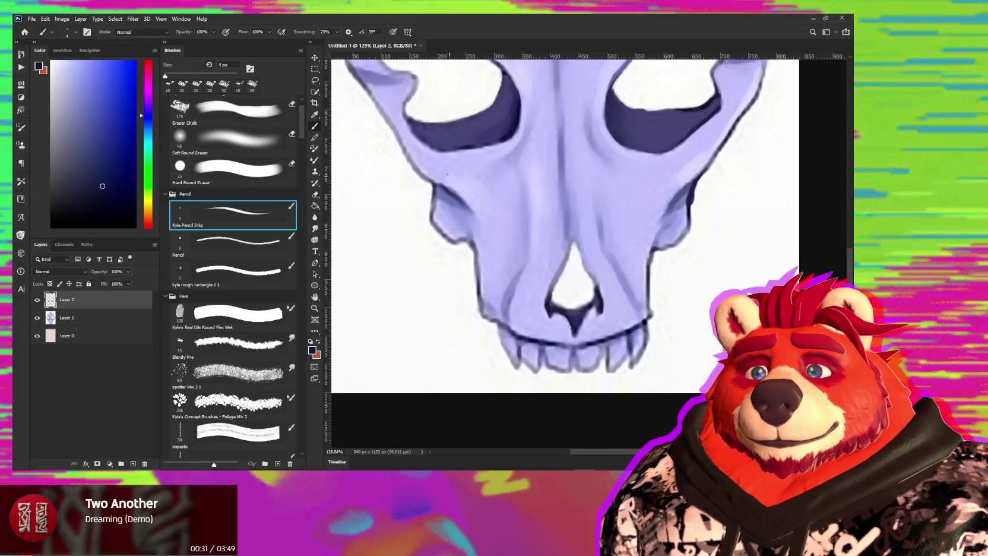
Draw a dark navy line along the left cheek outline, then sample skull colours ending on navy.
alt+click(438, 198)
drag(434, 189, 430, 205)
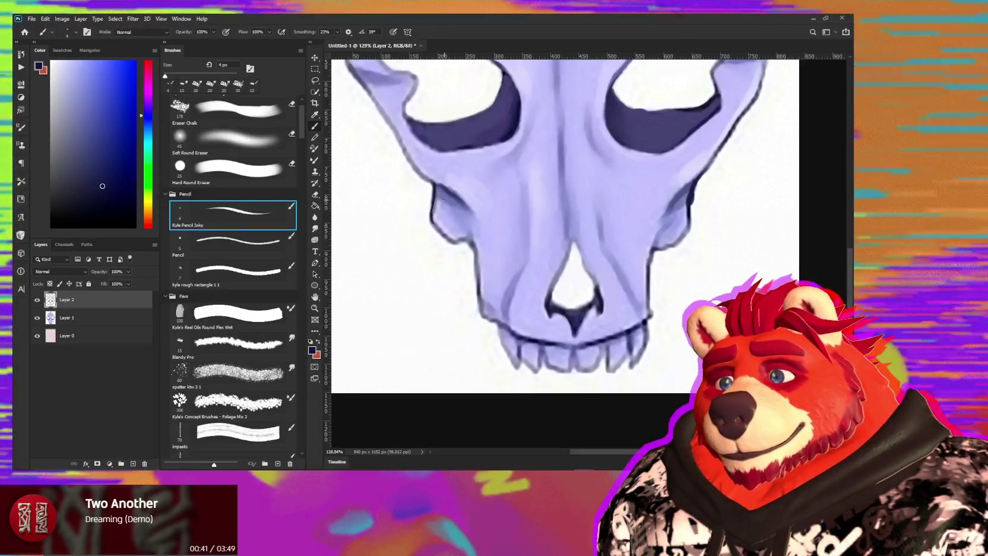
key(alt)
alt+click(440, 203)
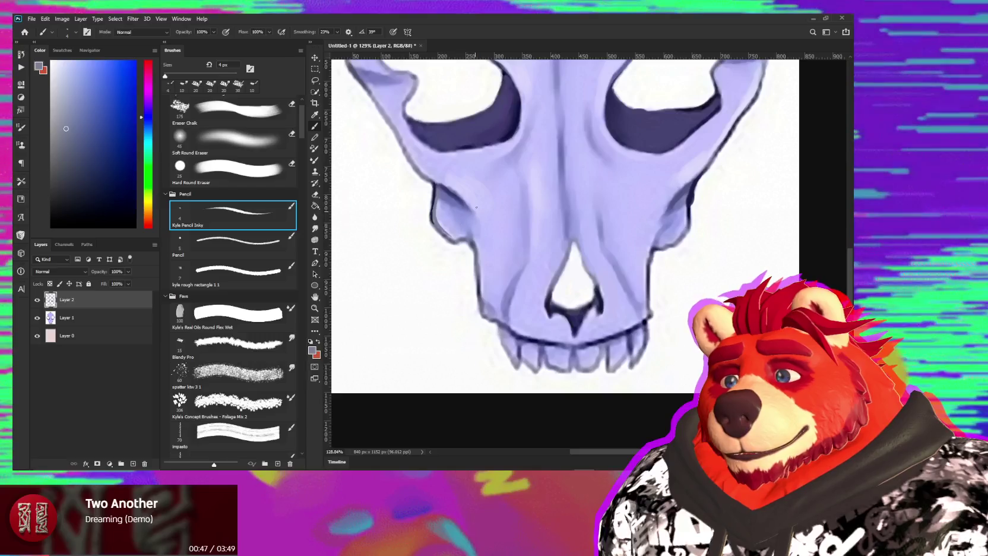
alt+click(452, 191)
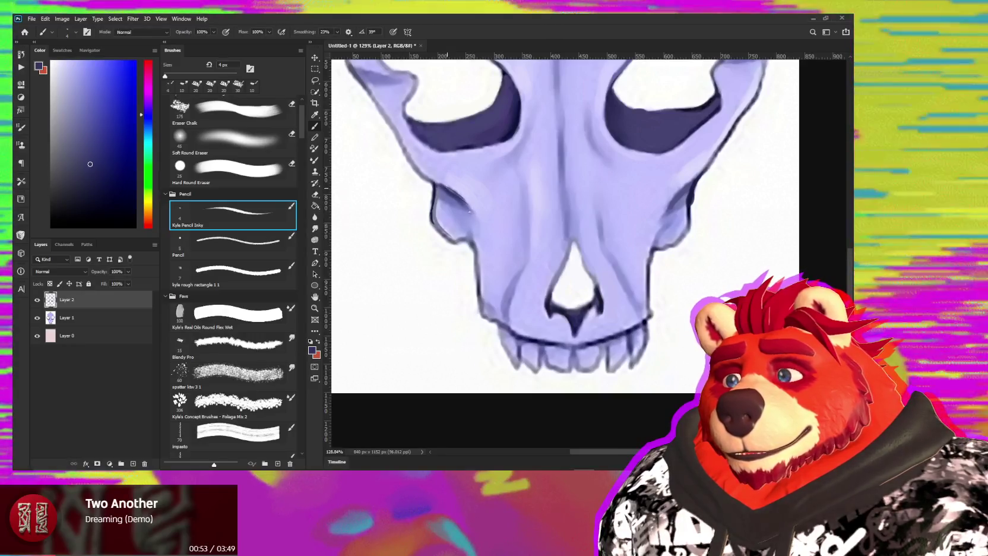
alt+click(475, 288)
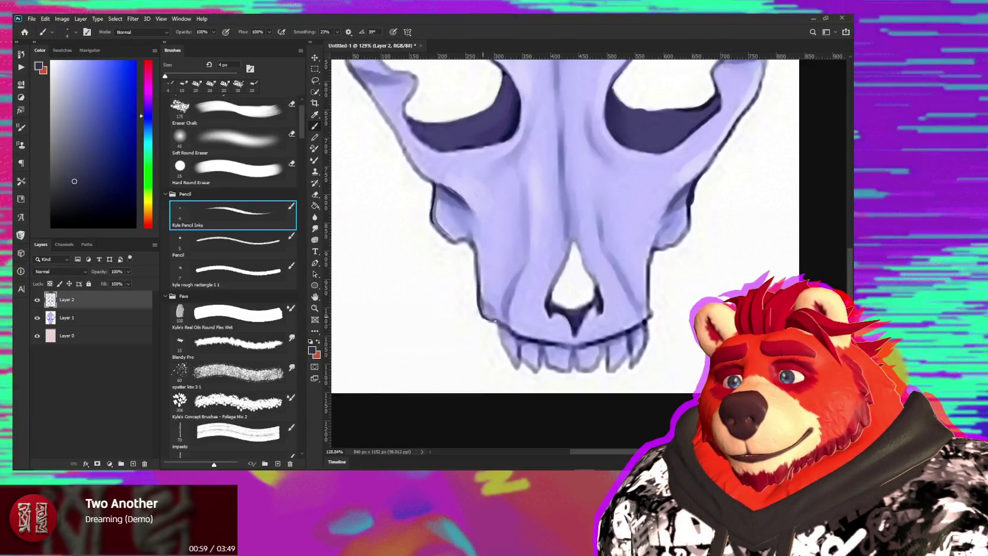
alt+click(476, 261)
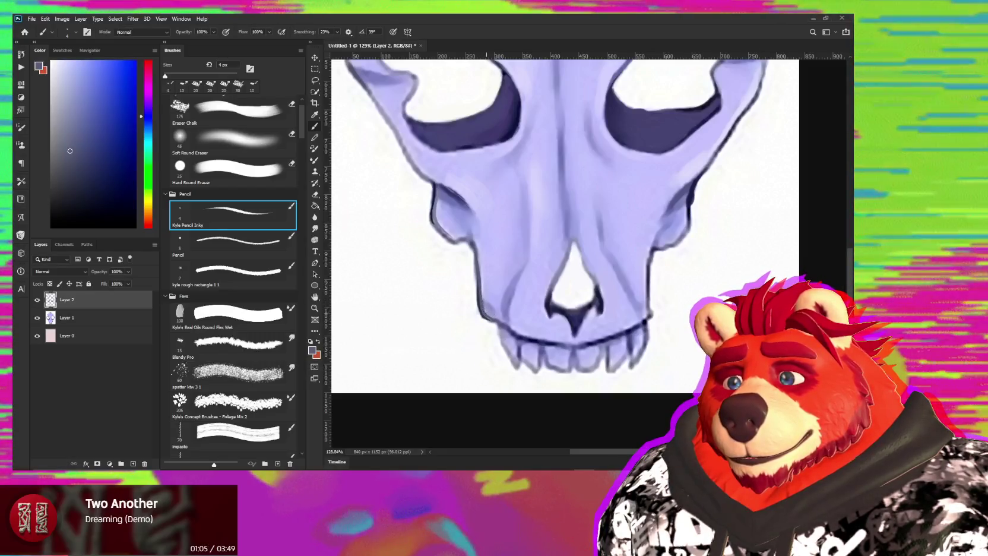
alt+click(483, 267)
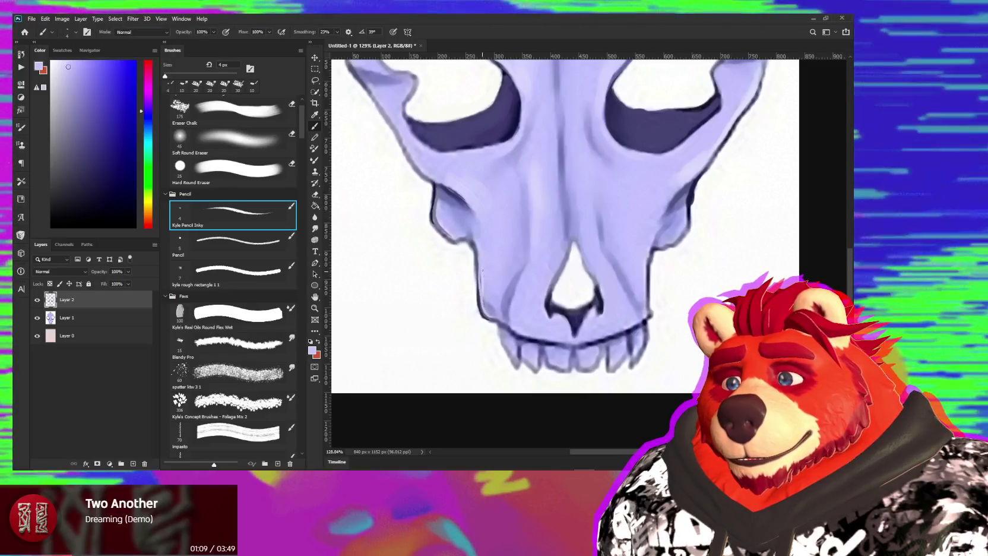
alt+click(491, 306)
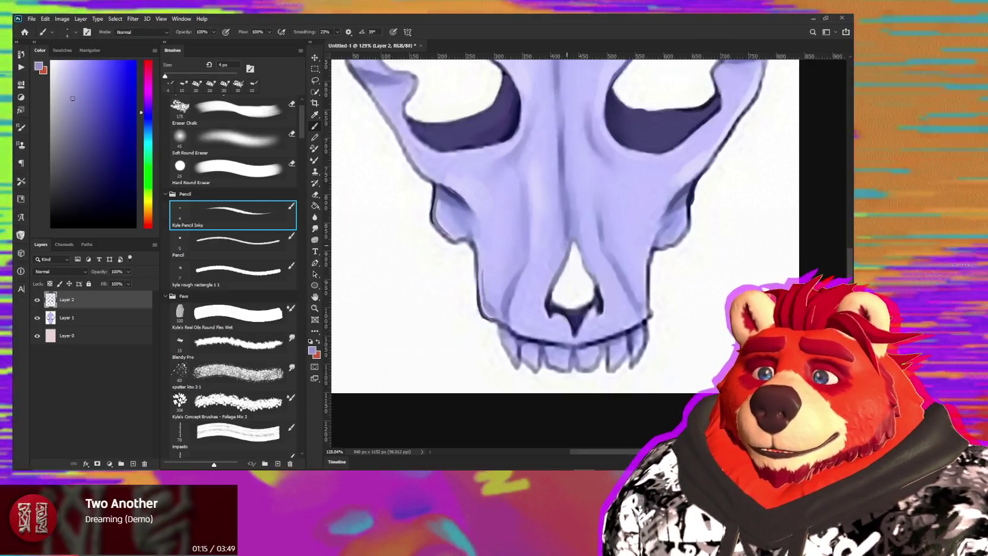
key(alt)
alt+click(515, 282)
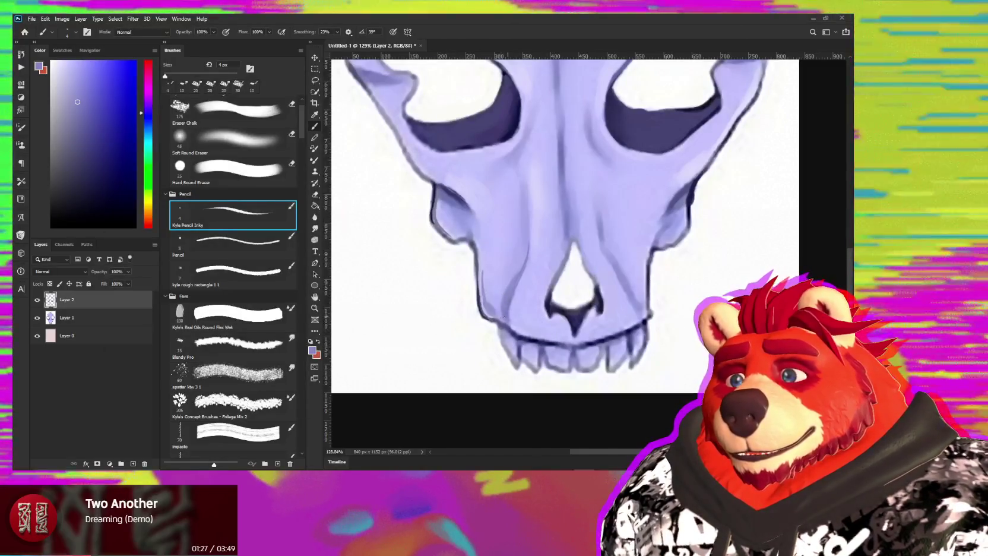
alt+click(550, 308)
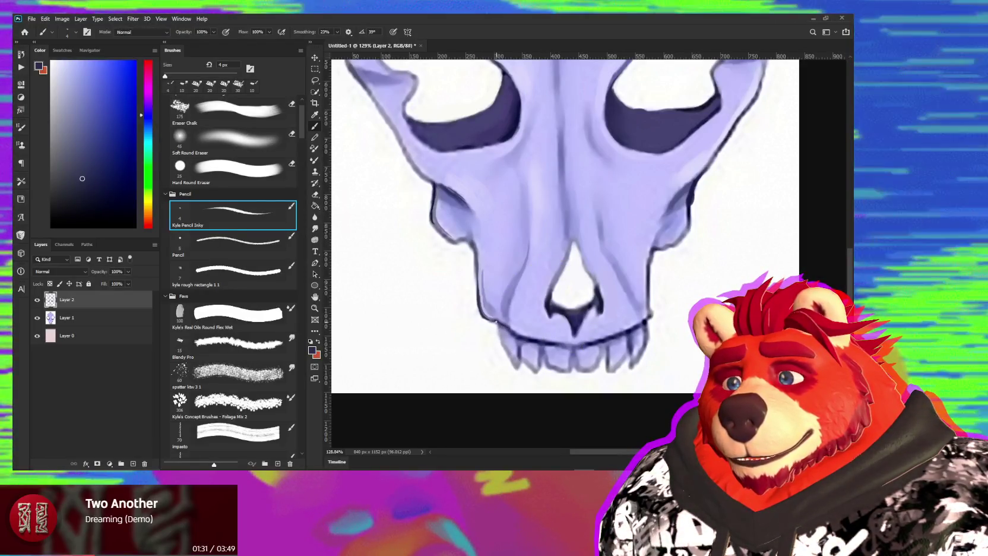
Sample navy and lavender tones around the jaw, then draw a dark line between the lower teeth.
alt+click(498, 342)
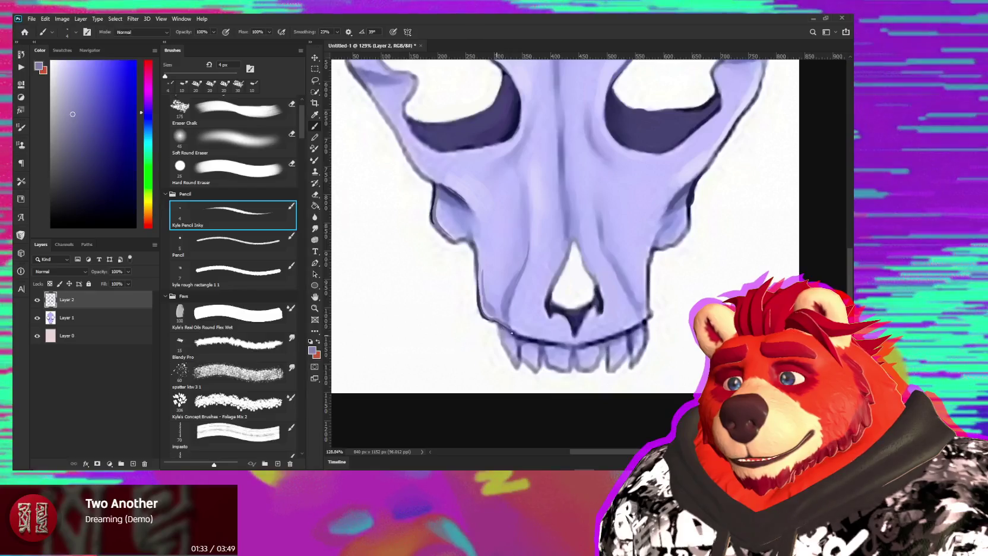
alt+click(516, 333)
alt+click(500, 326)
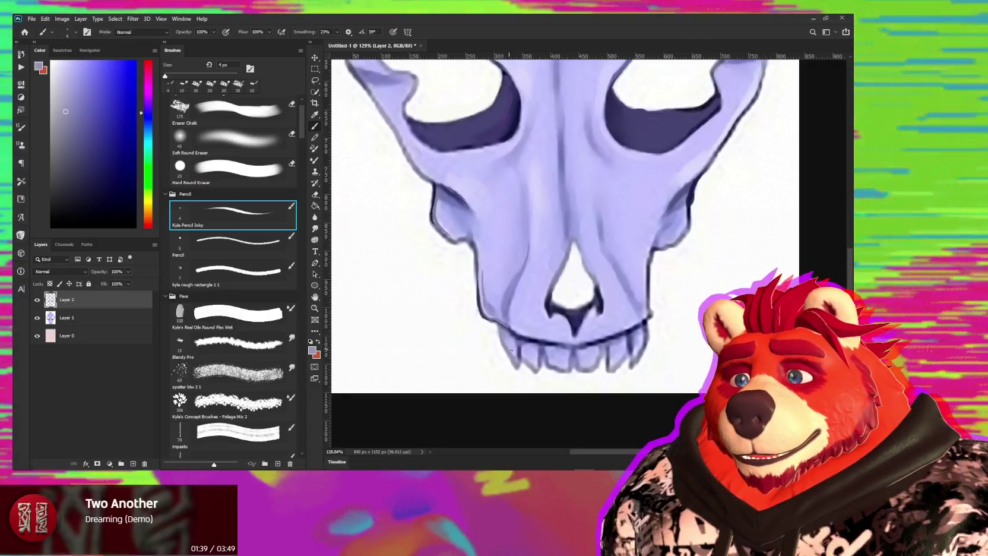
alt+click(520, 347)
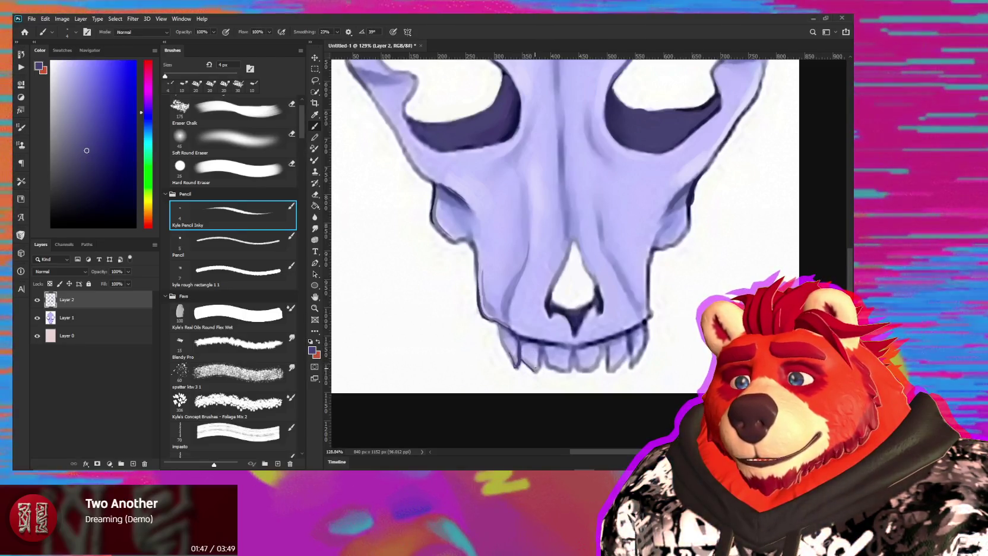
alt+click(544, 346)
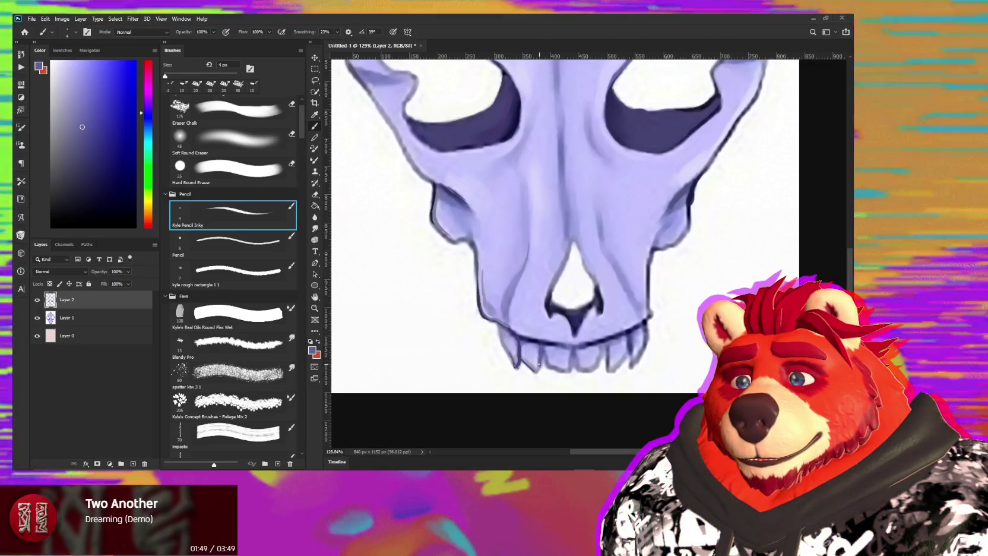
alt+click(537, 374)
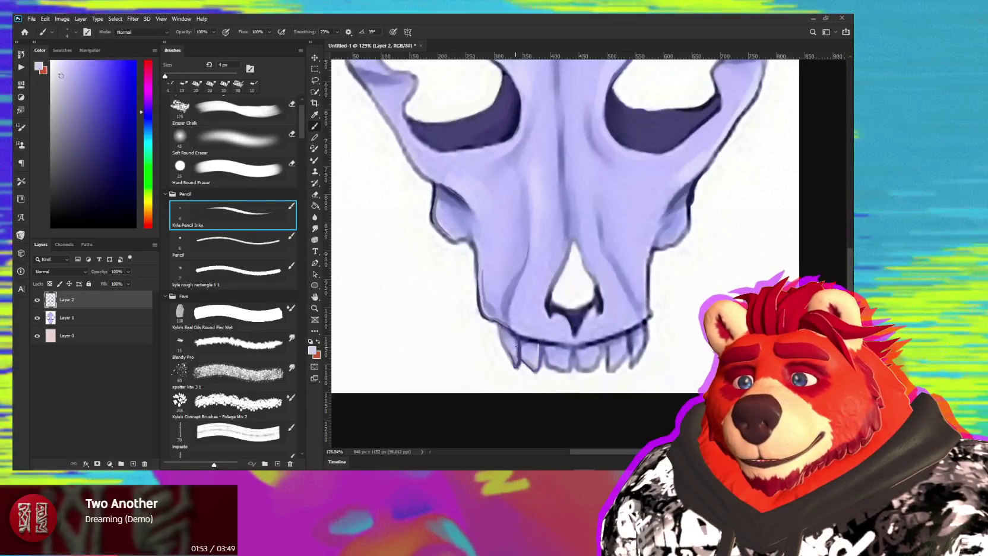
alt+click(512, 346)
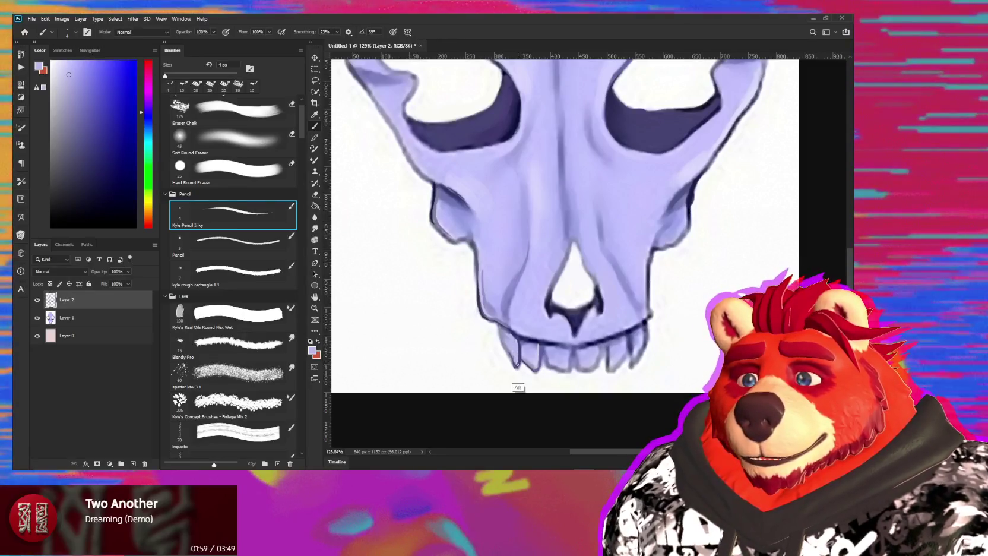
alt+click(546, 342)
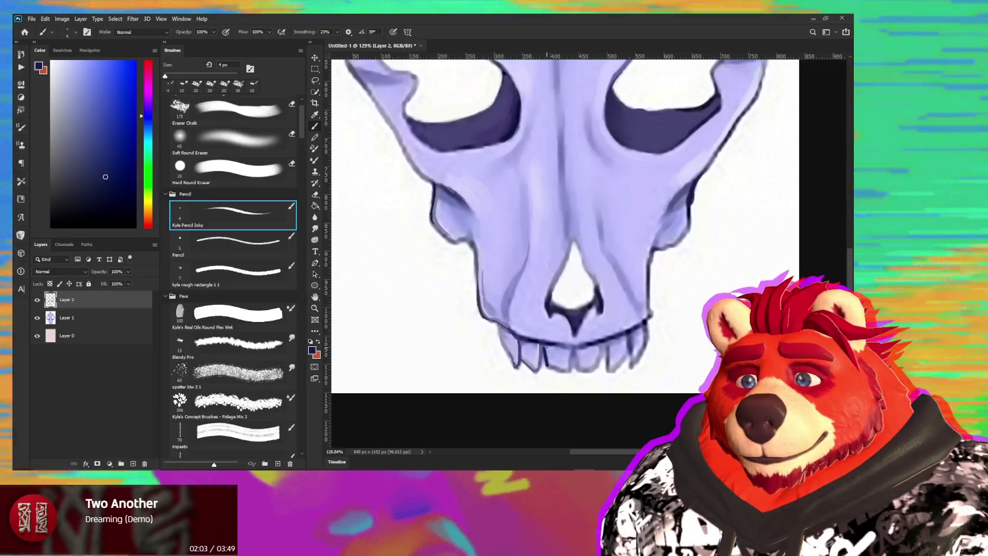
alt+click(550, 365)
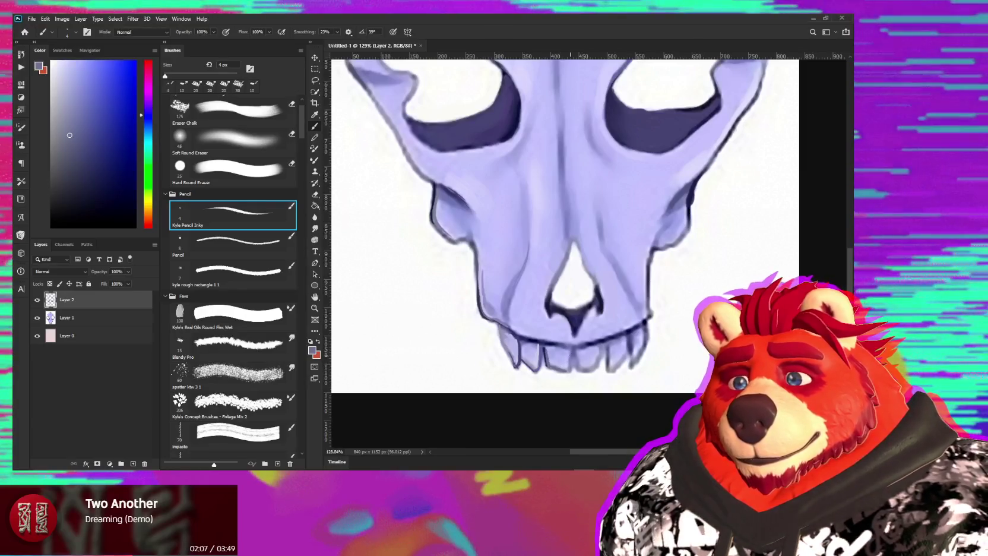
alt+click(579, 345)
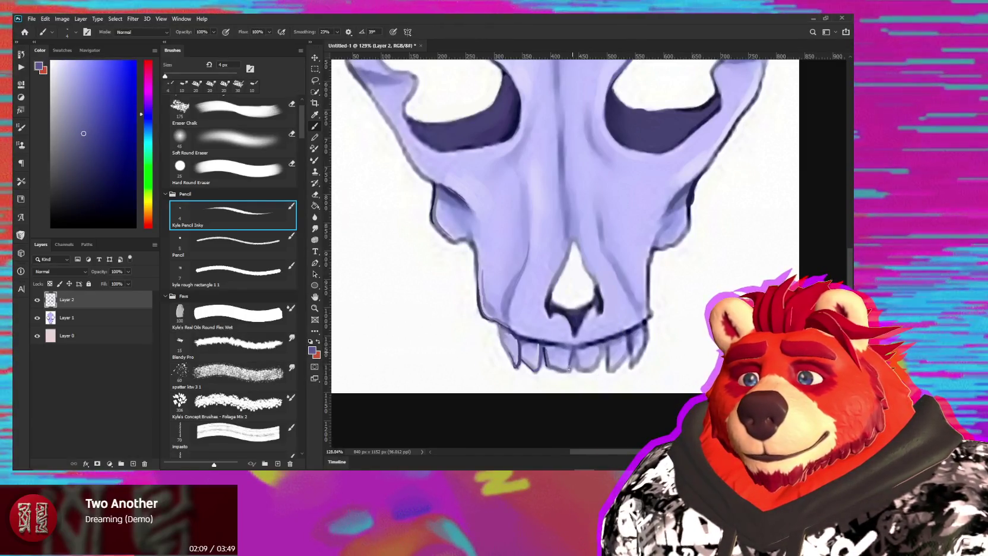
alt+click(547, 360)
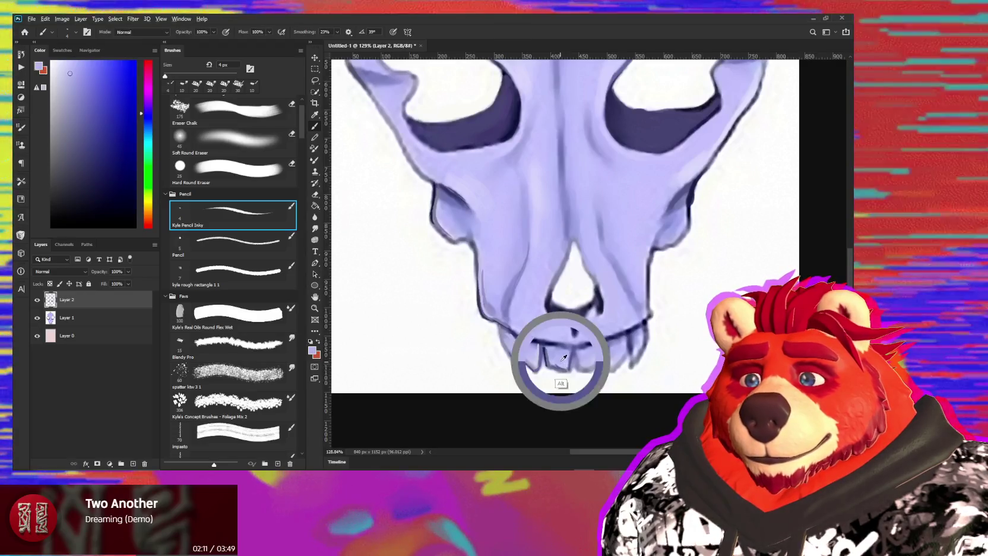
alt+click(588, 348)
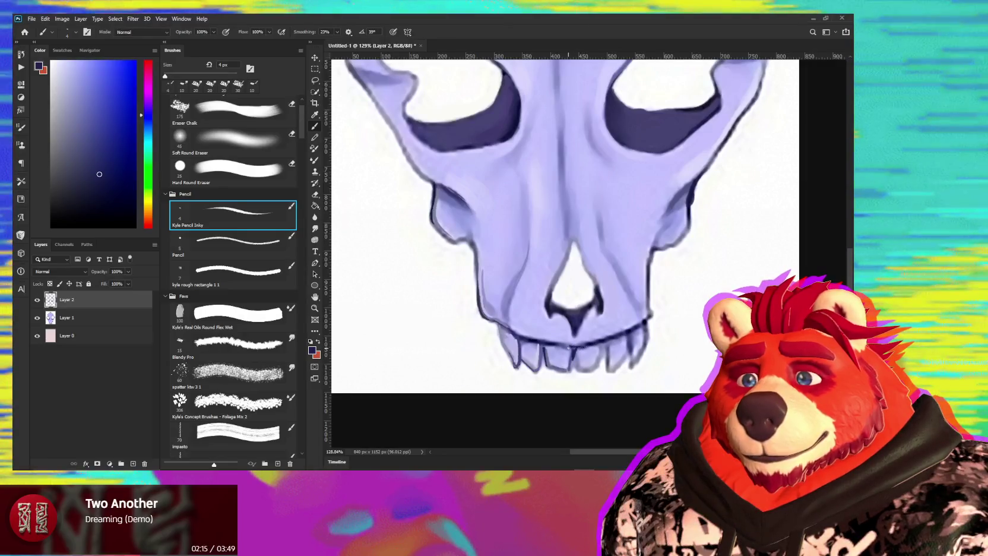
mouse_move(573, 349)
mouse_down()
mouse_move(579, 364)
mouse_move(598, 363)
mouse_up()
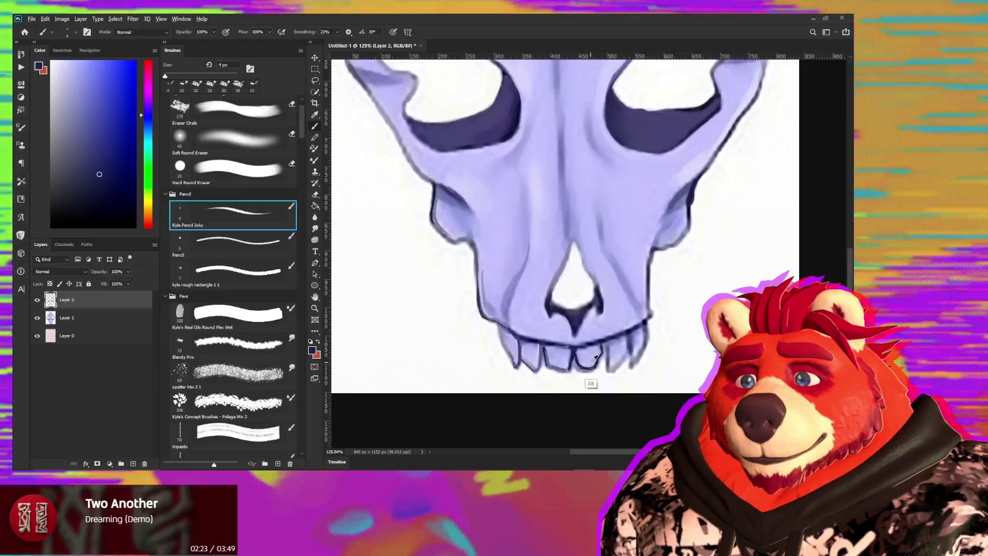
Draw a vertical dark edge on a lower tooth and refine it with lavender and white touch-ups.
key(alt)
alt+click(611, 346)
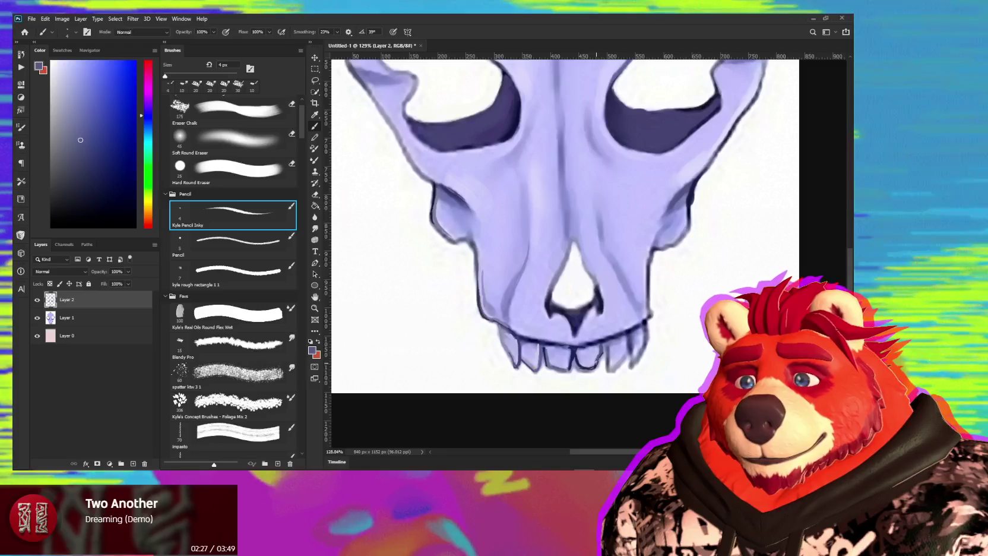
drag(574, 349, 576, 367)
alt+click(549, 365)
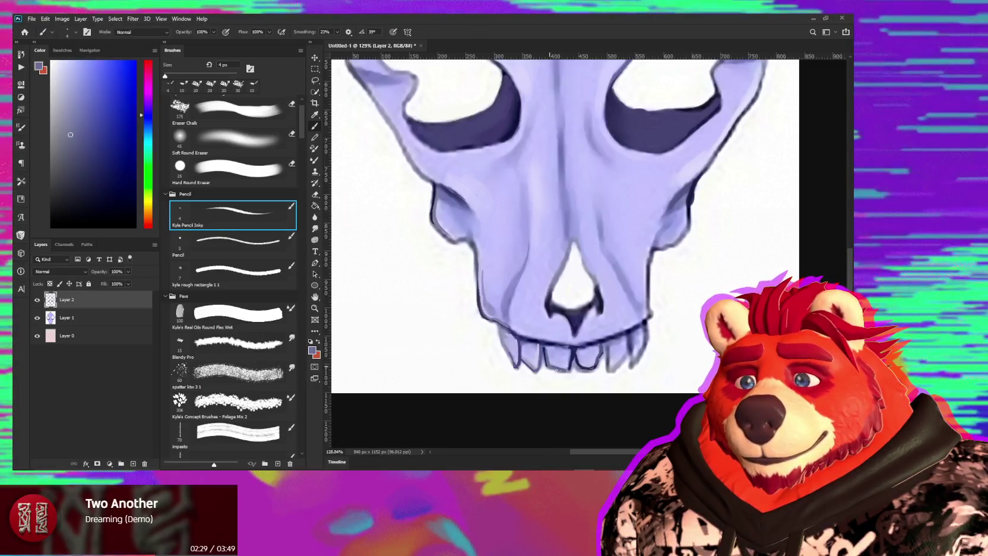
alt+click(562, 370)
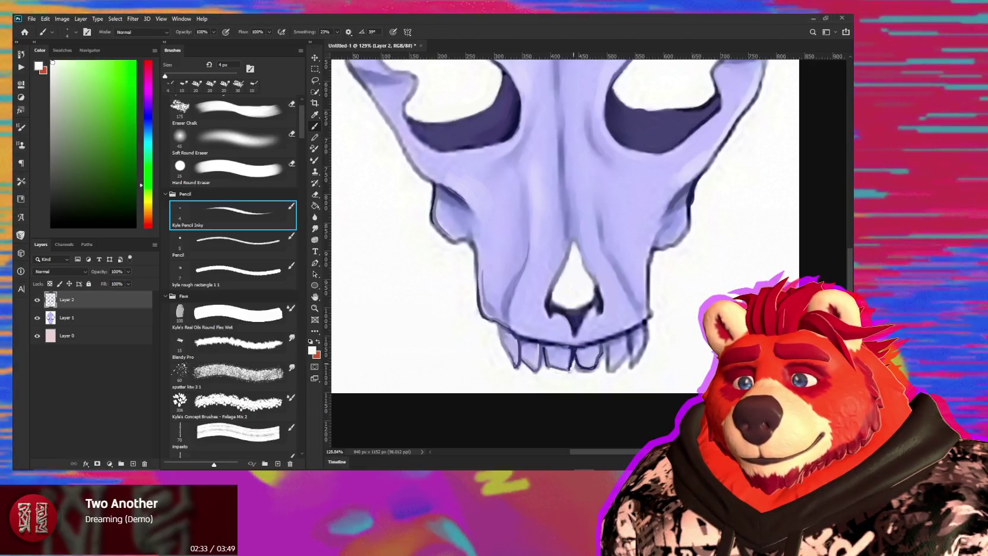
alt+click(571, 369)
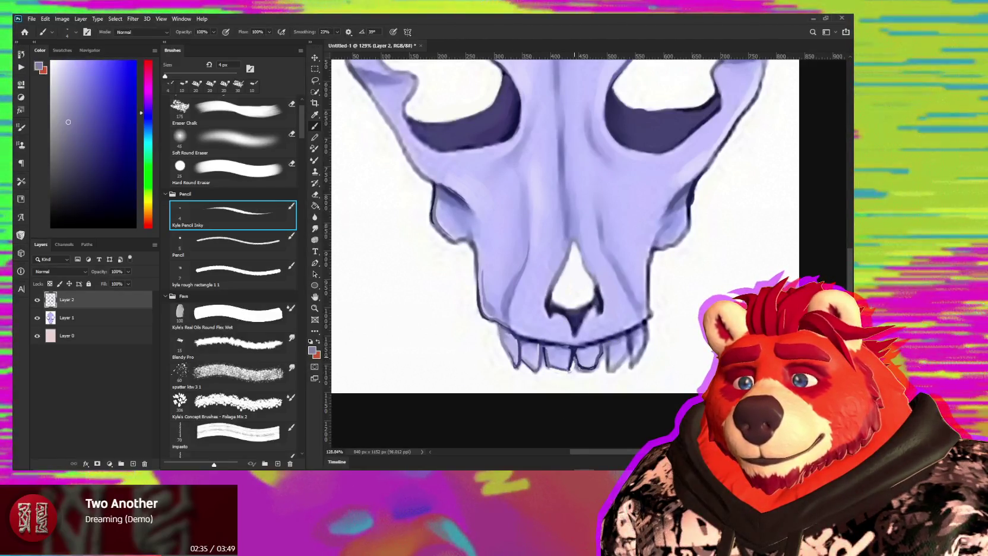
alt+click(575, 351)
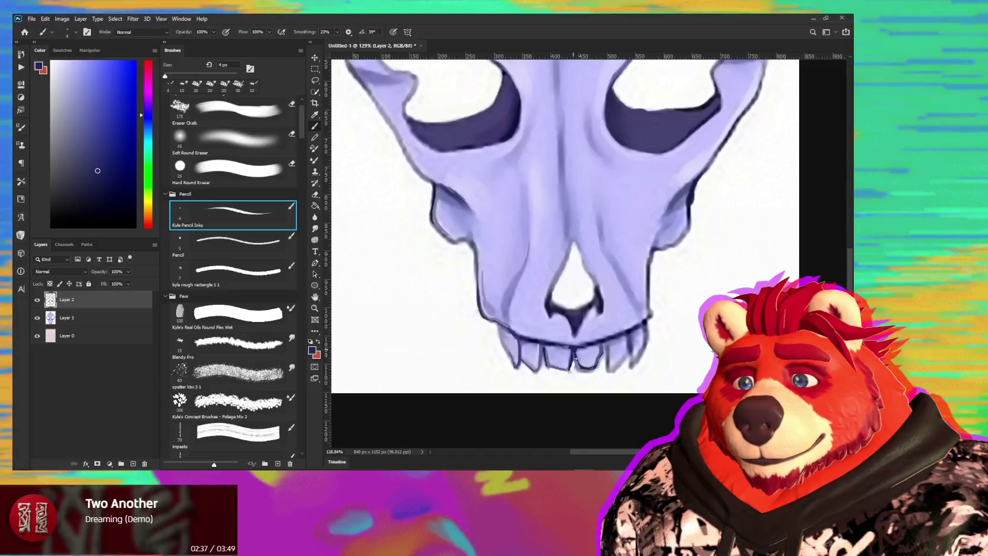
alt+click(569, 359)
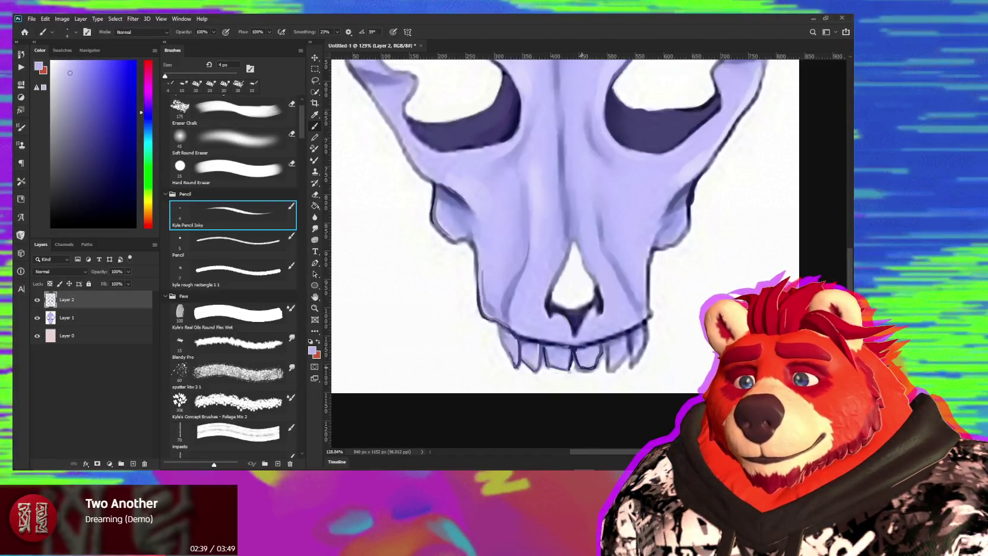
Touch up the lower teeth and jaw with sampled lavender and dark blue-purple outline colours.
alt+click(608, 342)
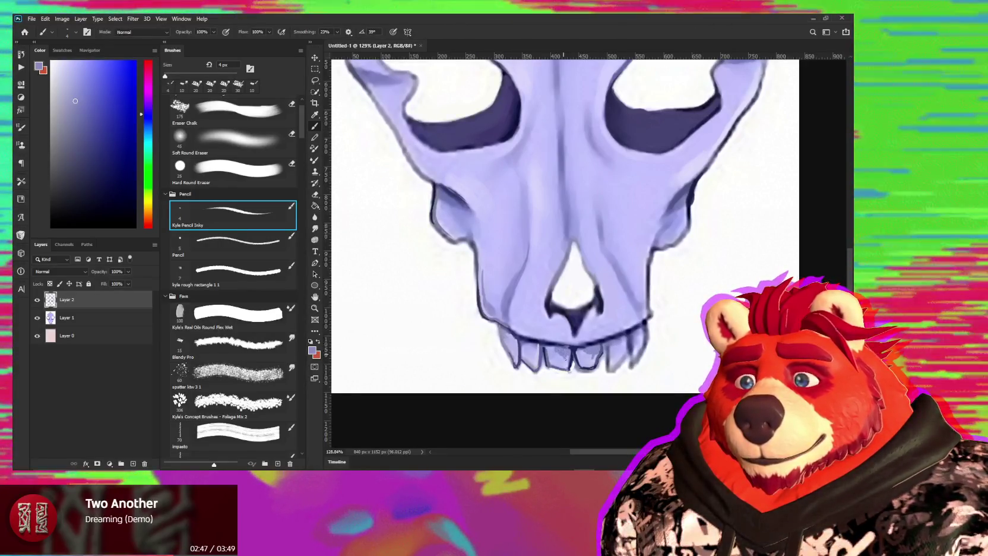
alt+click(595, 364)
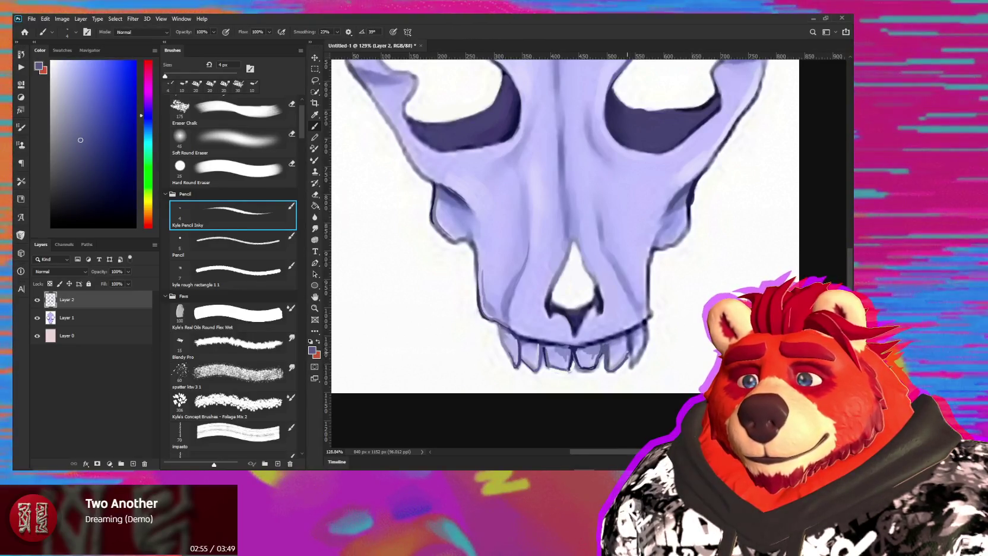
alt+click(623, 358)
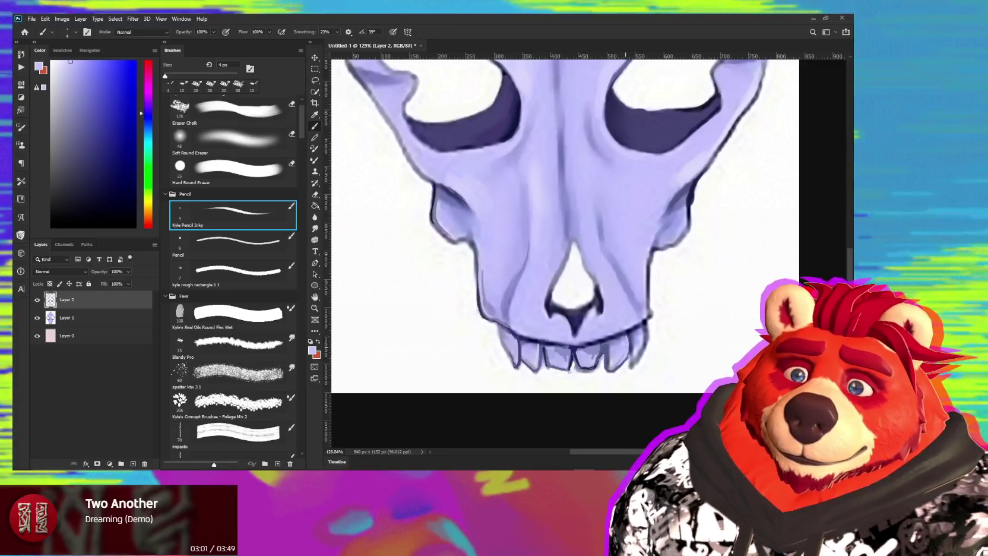
alt+click(629, 337)
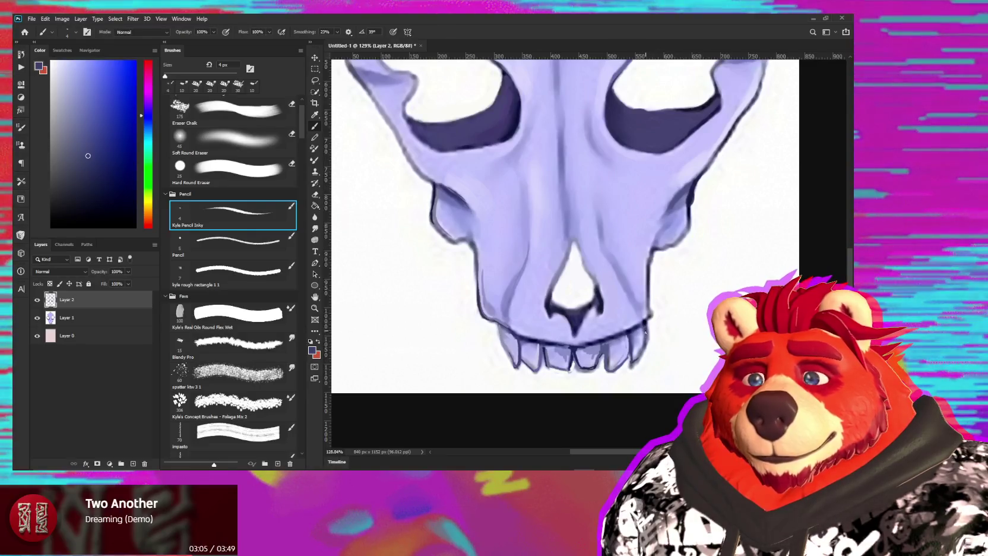
alt+click(645, 328)
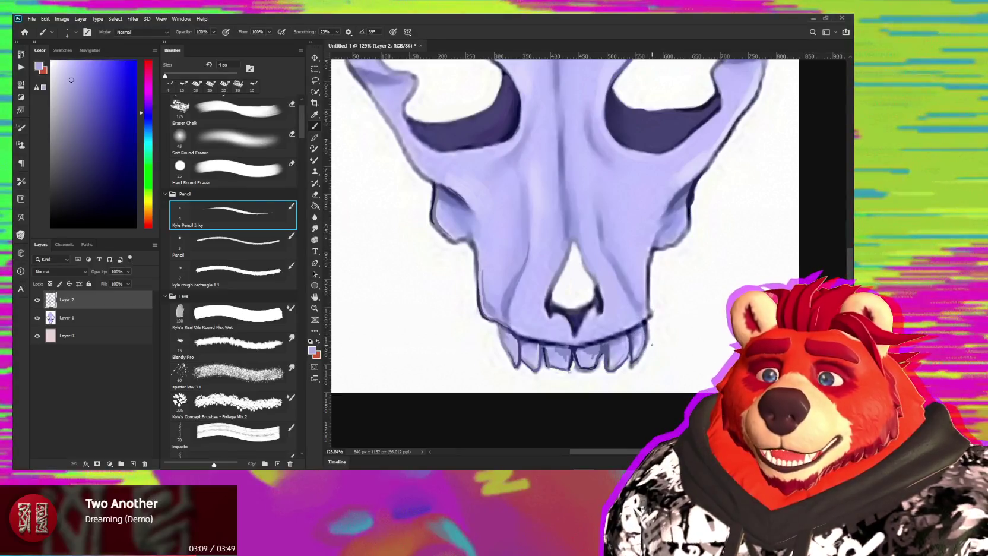
alt+click(640, 334)
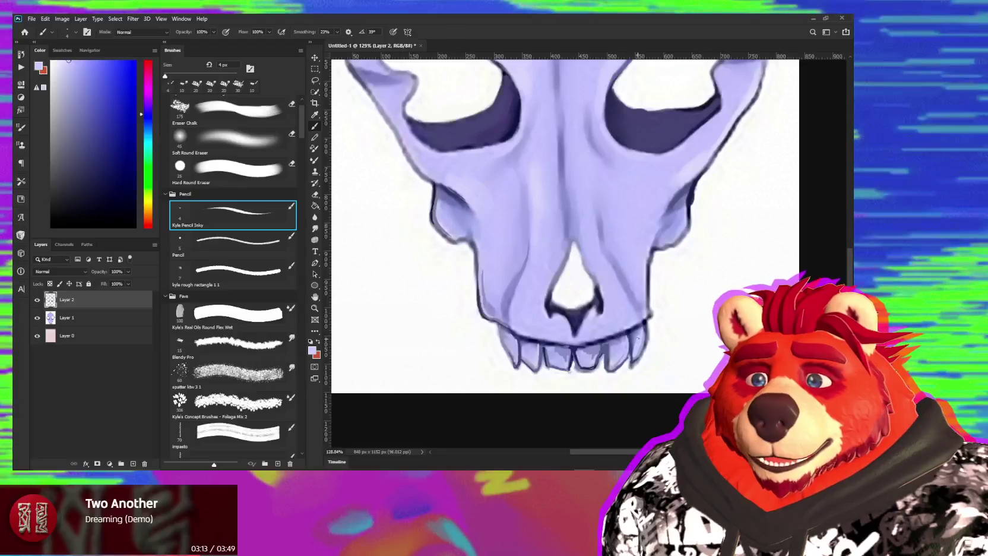
Outline the right jaw and tooth in near-black navy, pick up white, and enlarge the pencil to 7 px.
key(r)
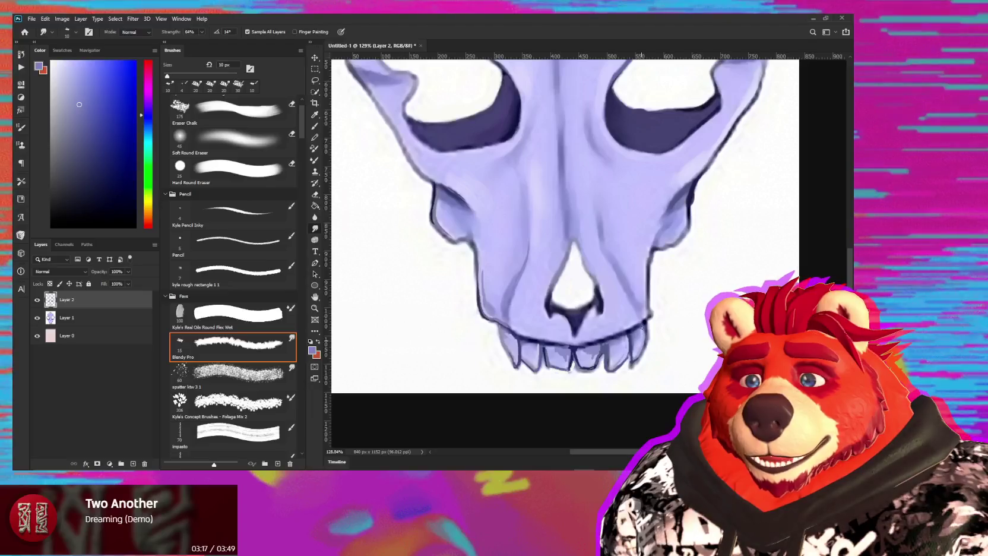
key(b)
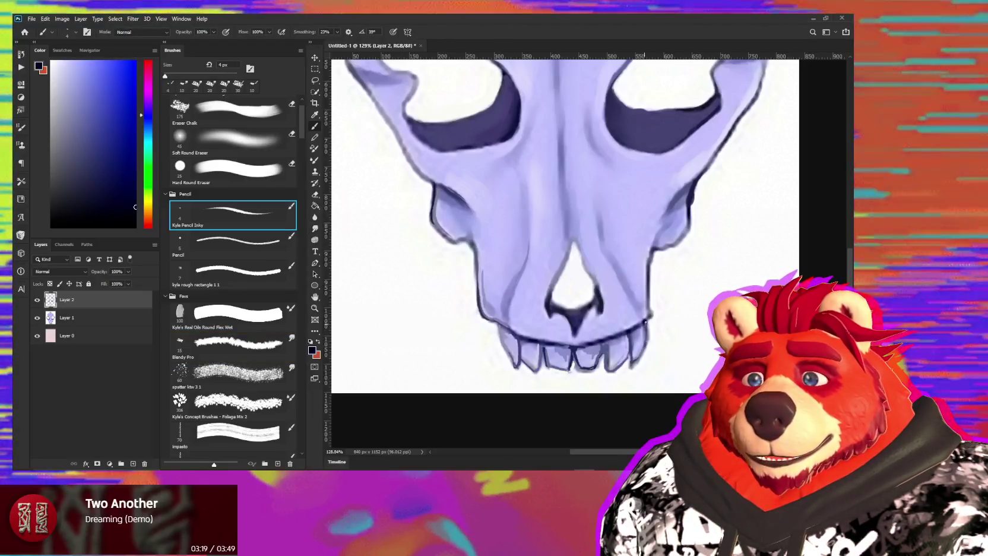
alt+click(646, 339)
drag(646, 340, 636, 360)
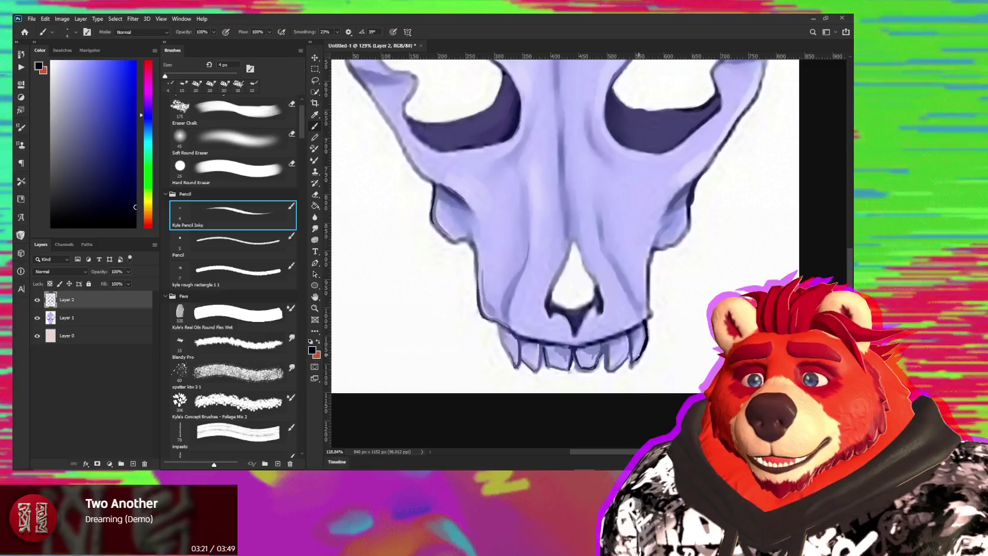
alt+click(623, 364)
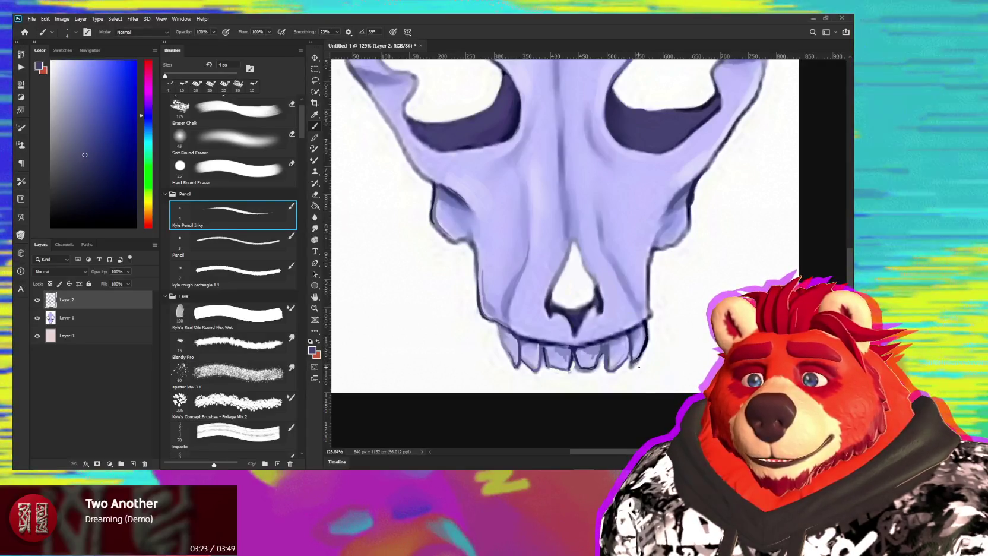
alt+click(641, 366)
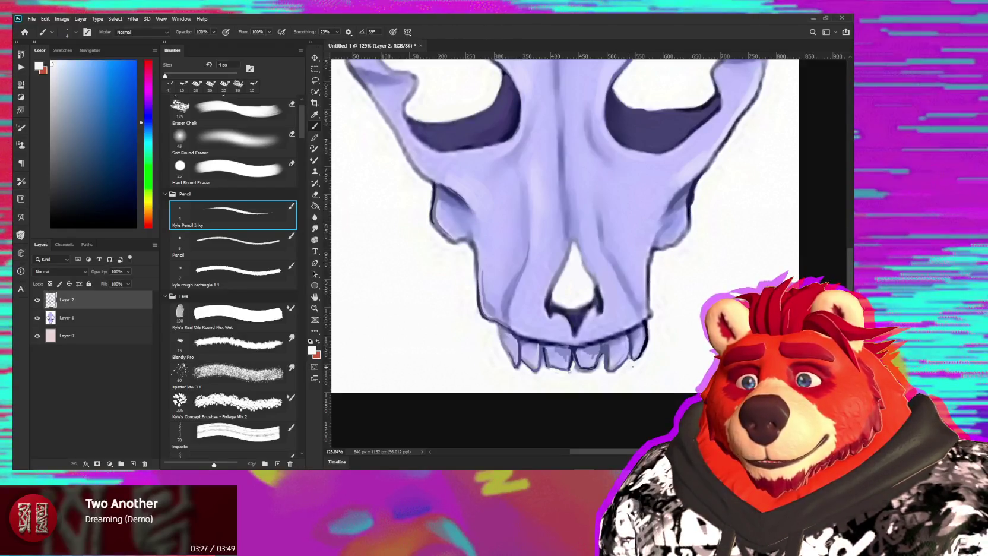
key(bracketright)
key(bracketright)
key(bracketright)
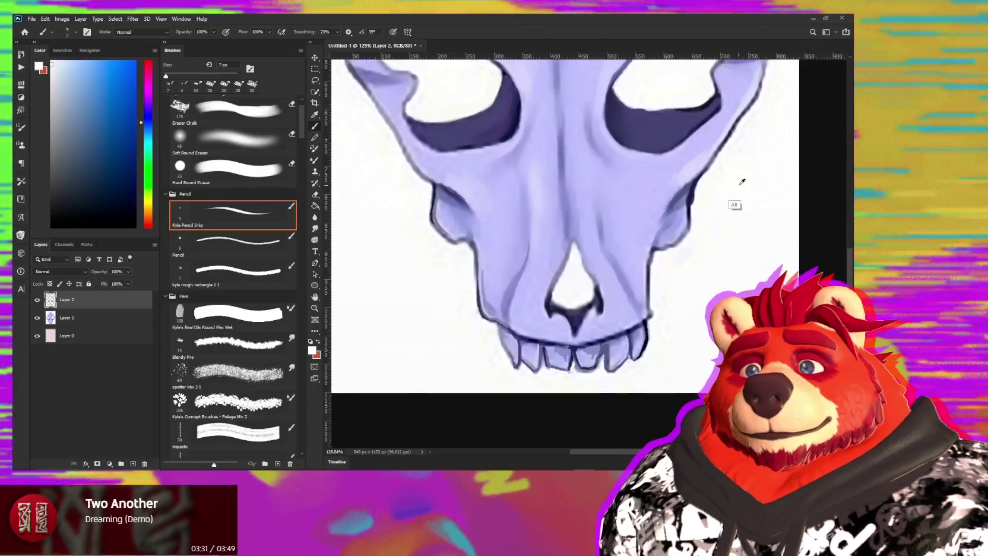
Pan to the lower teeth, sample white, navy and lavender, and switch to Smudge.
alt+click(736, 178)
mouse_move(729, 170)
mouse_down()
mouse_move(674, 195)
mouse_move(573, 348)
mouse_up()
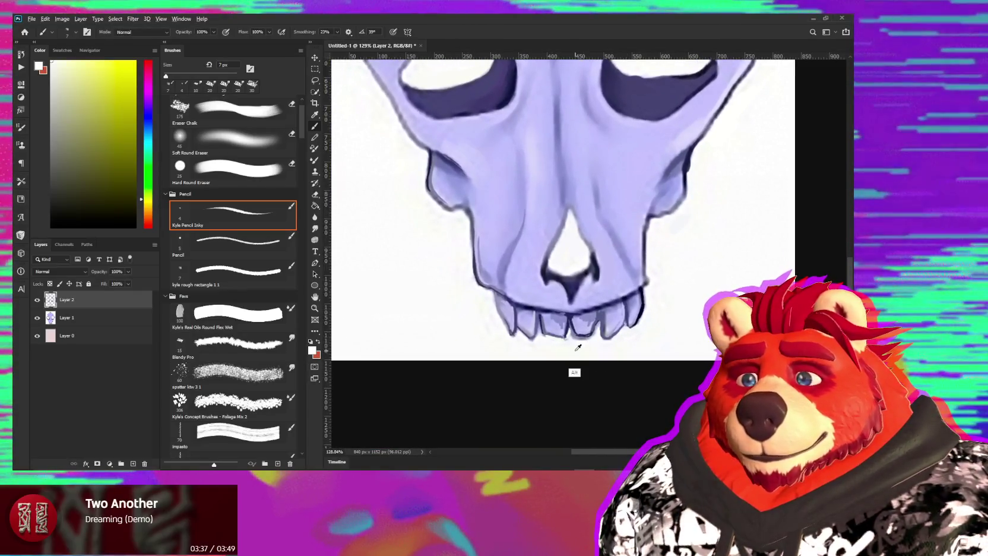
alt+click(578, 347)
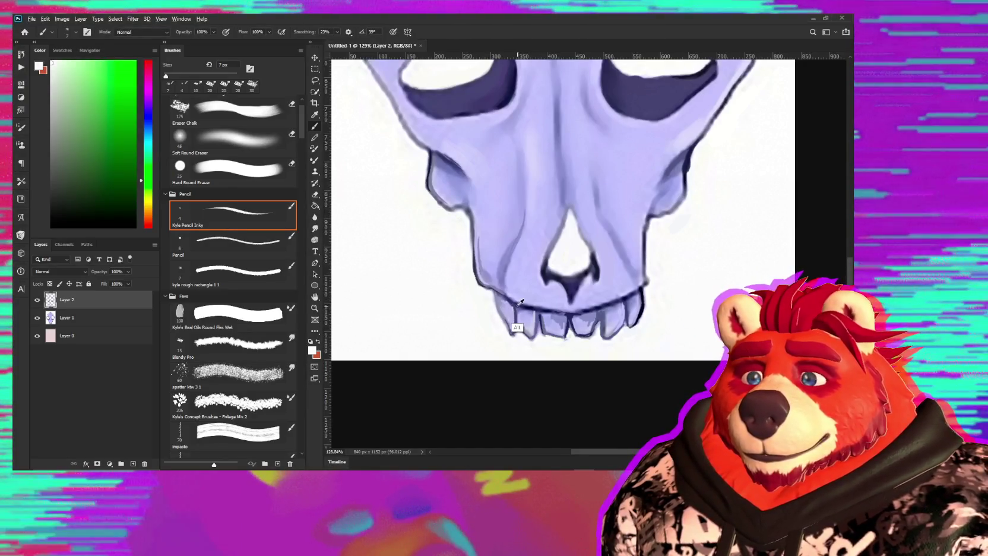
alt+click(495, 298)
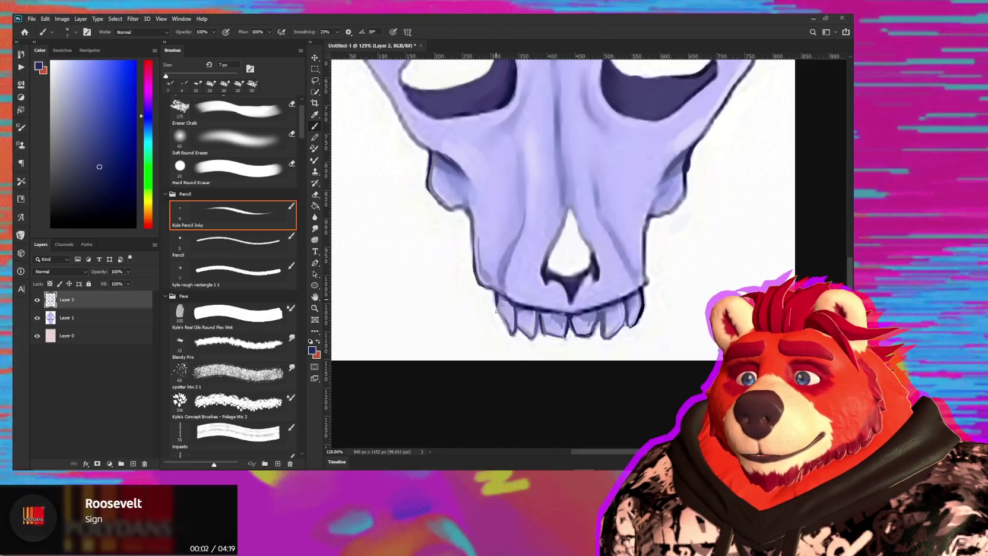
alt+click(507, 304)
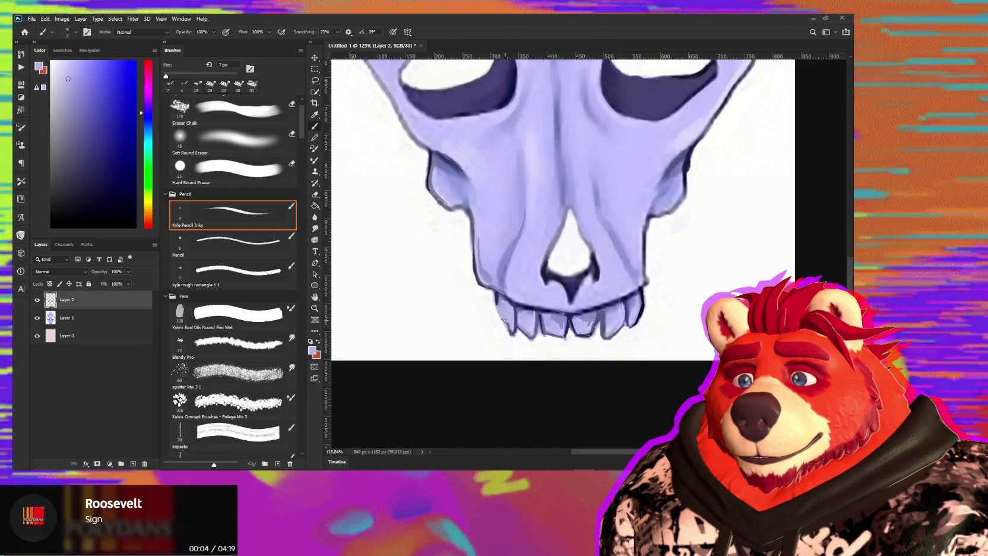
key(r)
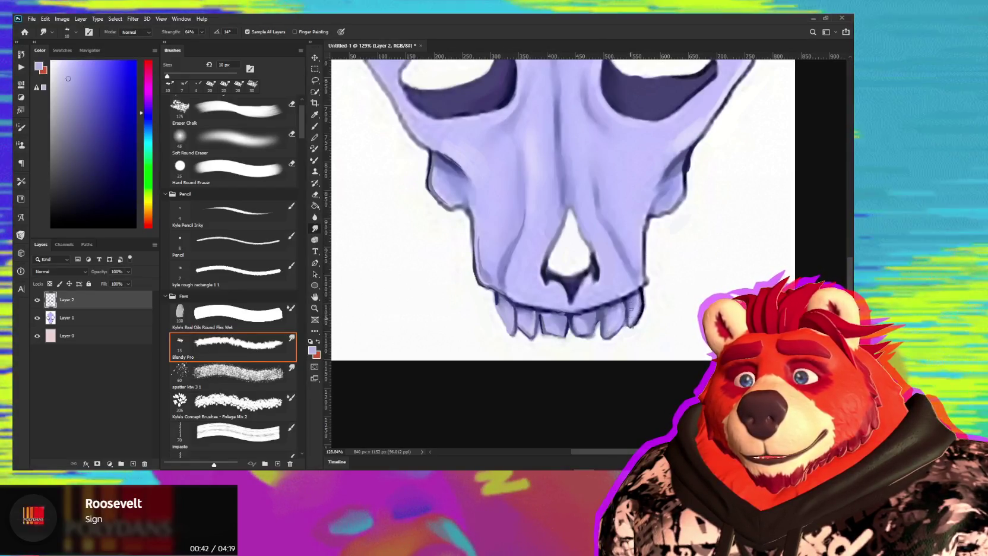
Select the 5 px Pencil preset loaded with a darker blue-purple sampled from the skull.
drag(628, 281, 614, 283)
key(b)
alt+click(614, 258)
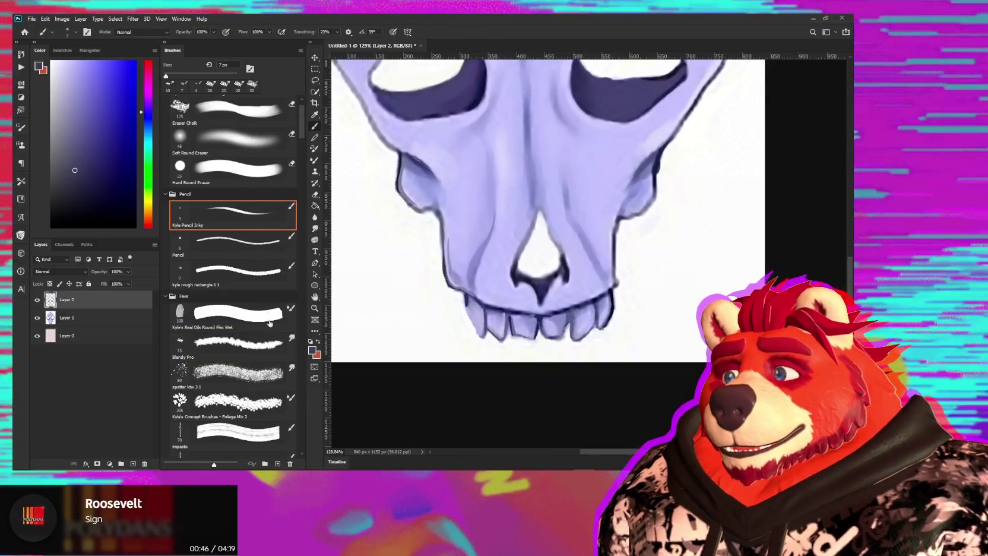
click(249, 241)
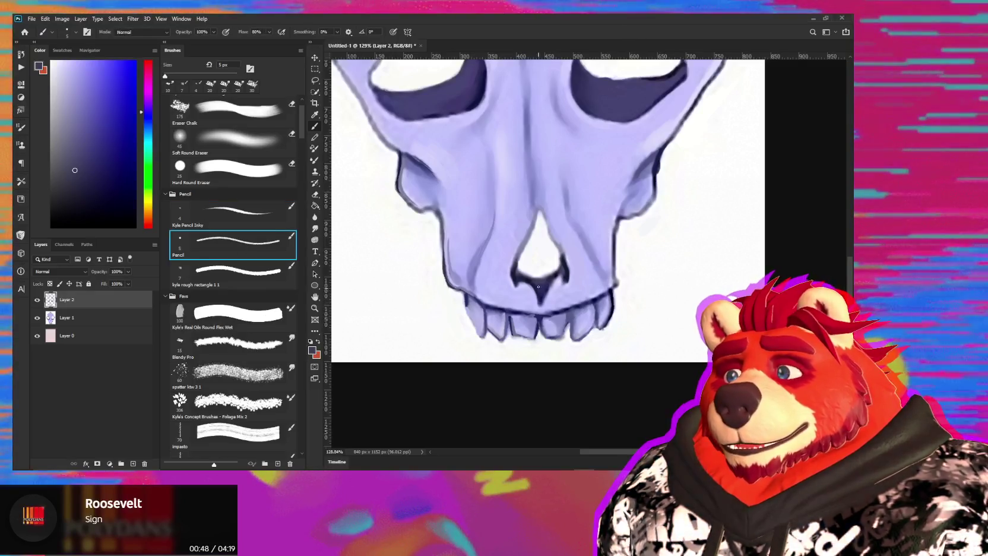
Enlarge the Pencil to 6 px, sample skull colours ending on near-white, and pan to the upper skull.
alt+click(606, 239)
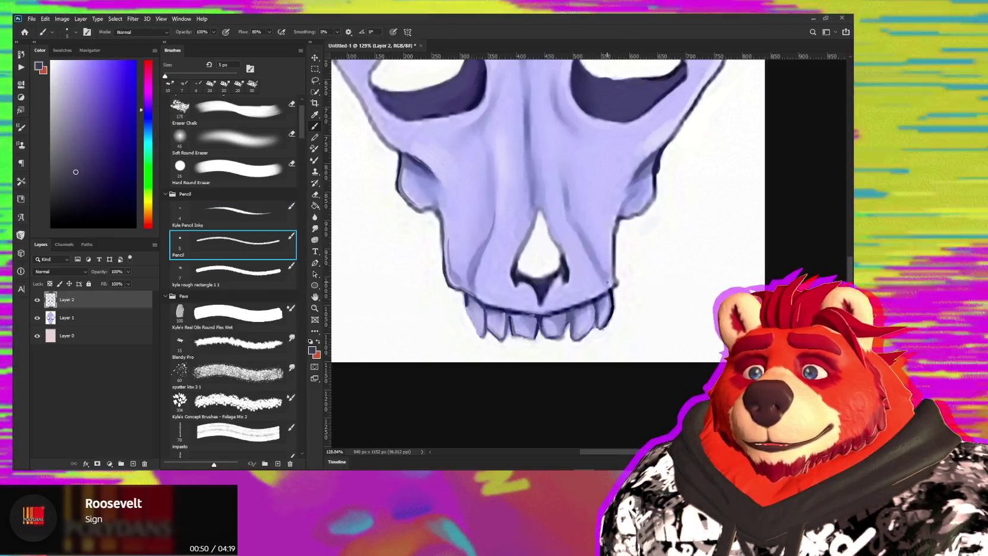
key(bracketright)
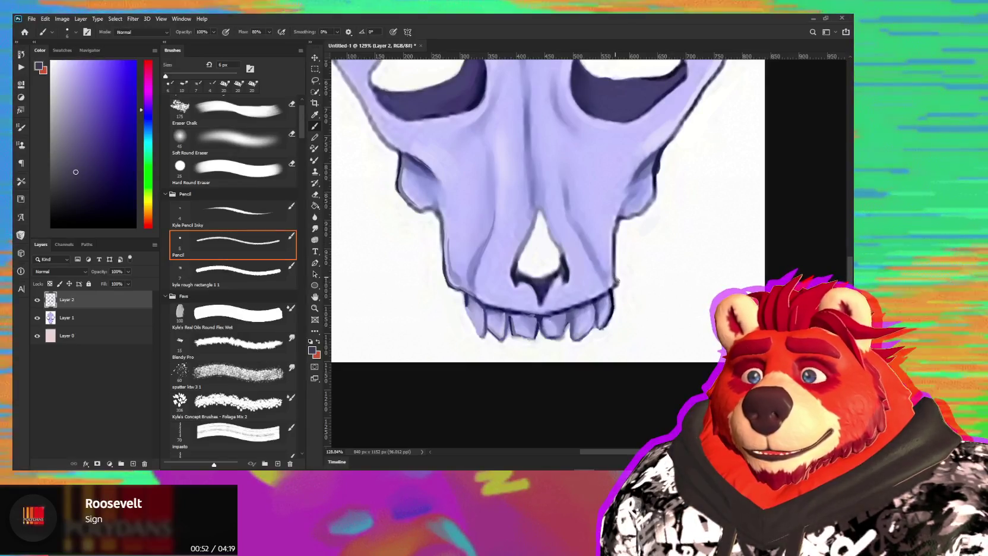
alt+click(617, 278)
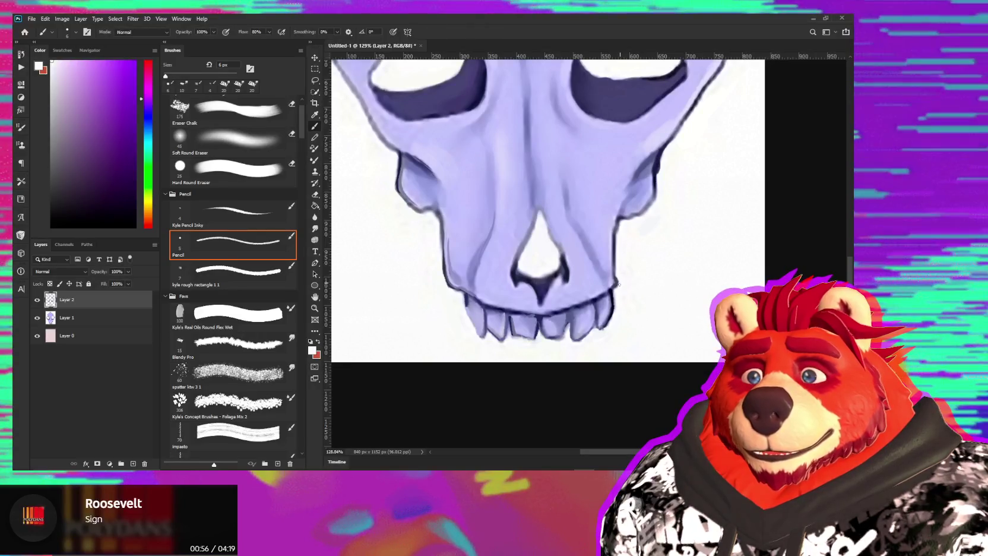
alt+click(618, 225)
alt+click(616, 227)
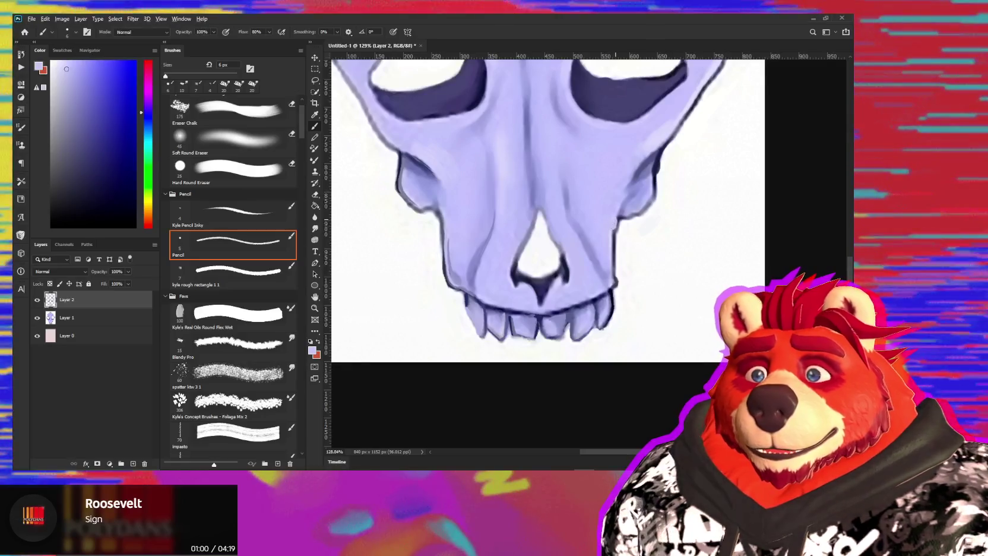
alt+click(618, 221)
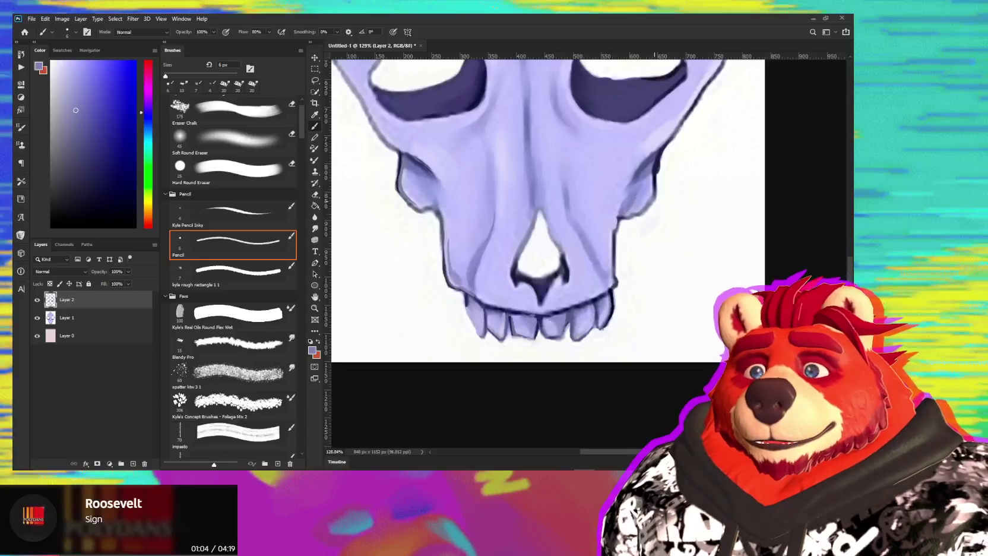
alt+click(657, 182)
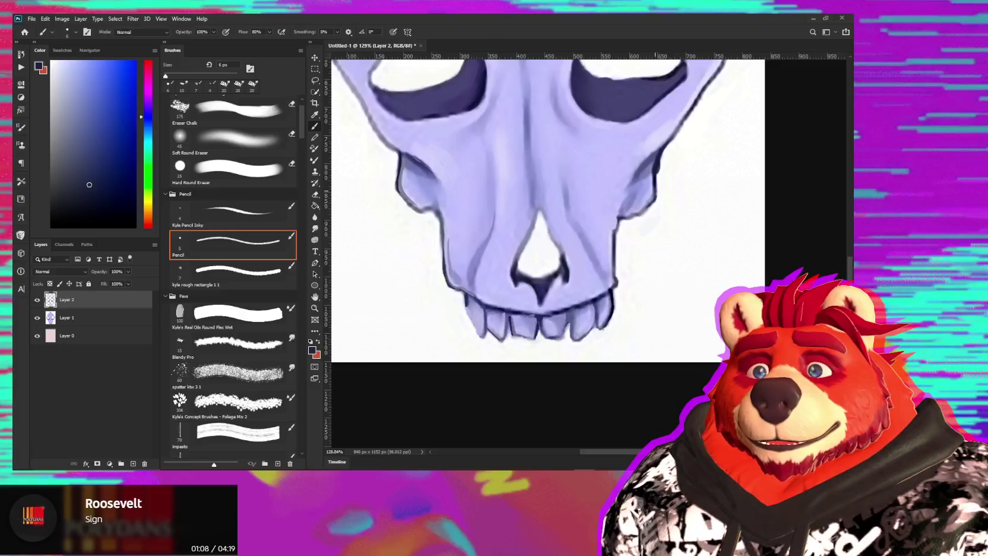
alt+click(644, 212)
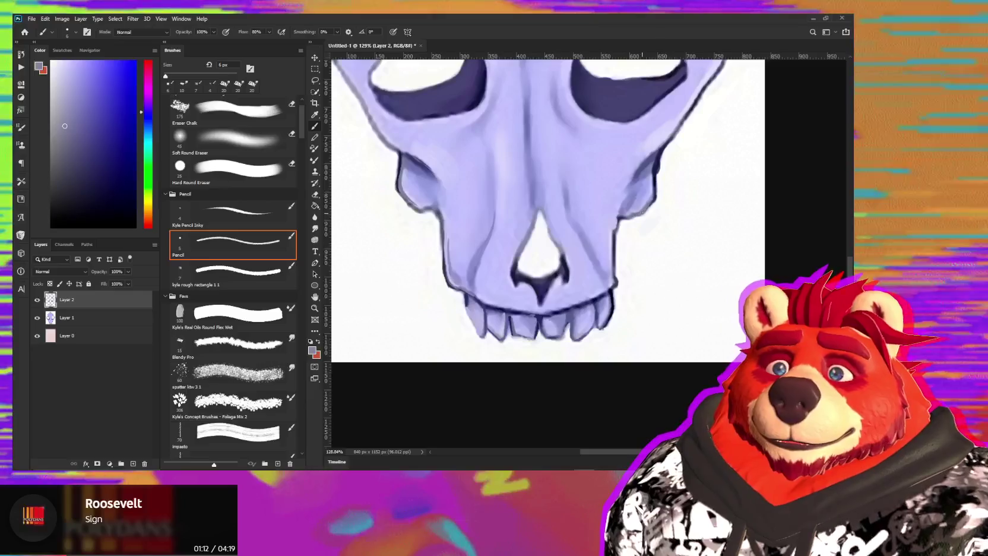
alt+click(637, 217)
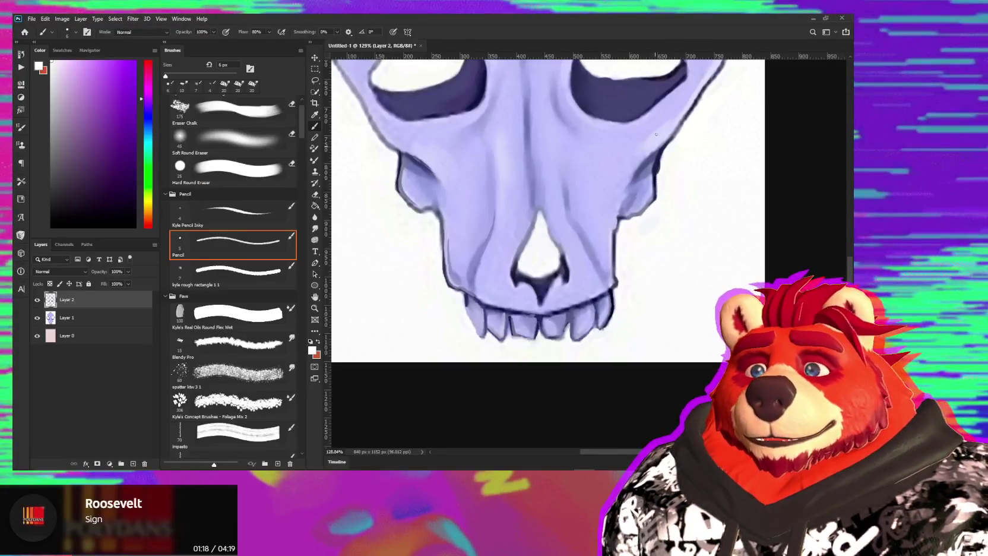
drag(670, 187, 624, 214)
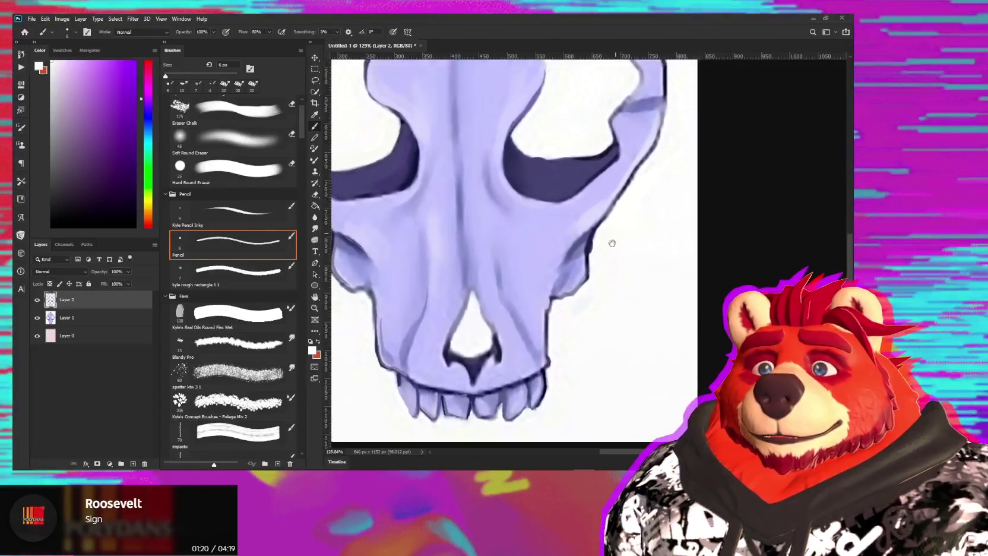
Paint out the stray dark mark beside the eye socket with white.
alt+click(607, 235)
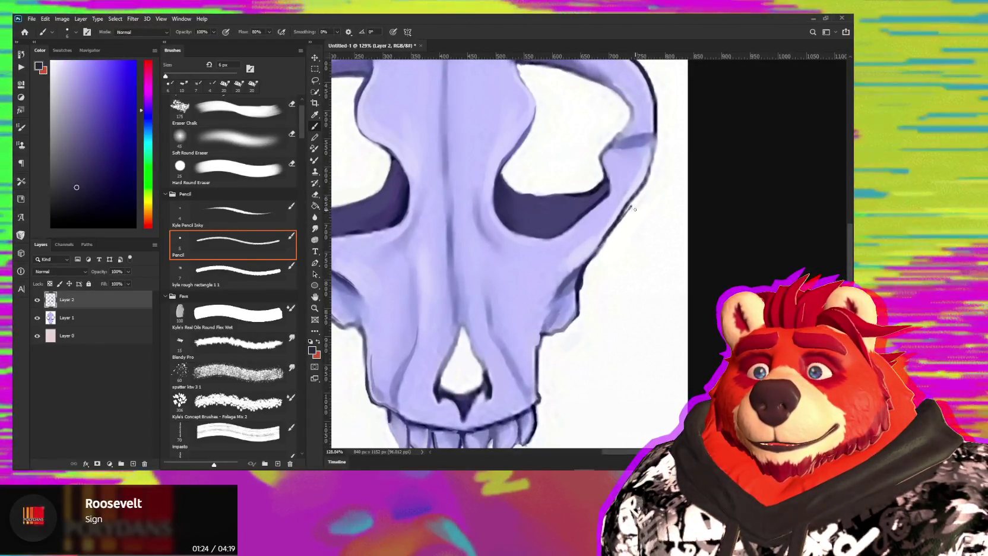
alt+click(627, 221)
drag(627, 221, 630, 213)
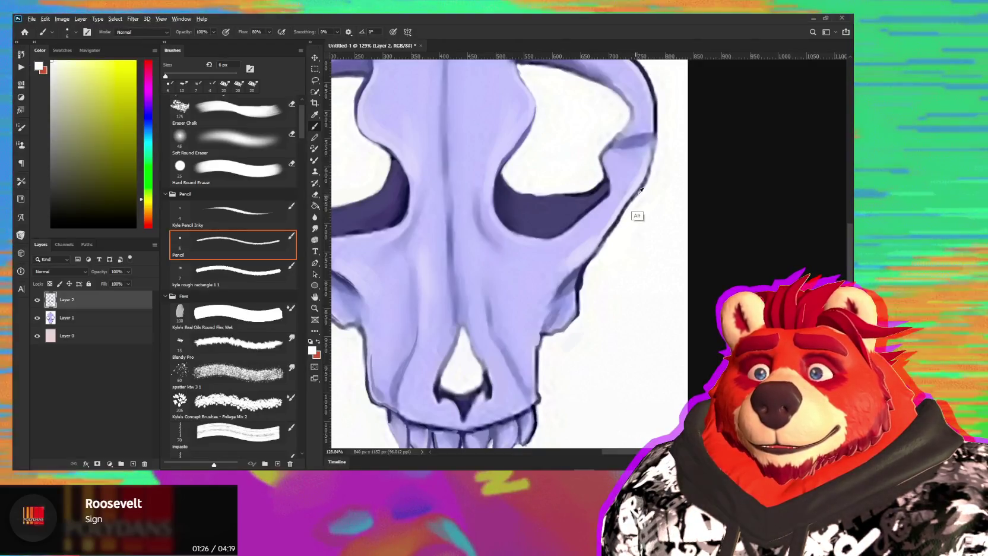
alt+click(640, 190)
Smudge the skull's right outline smooth with Blendy Pro, then return to the Pencil loaded with white.
key(r)
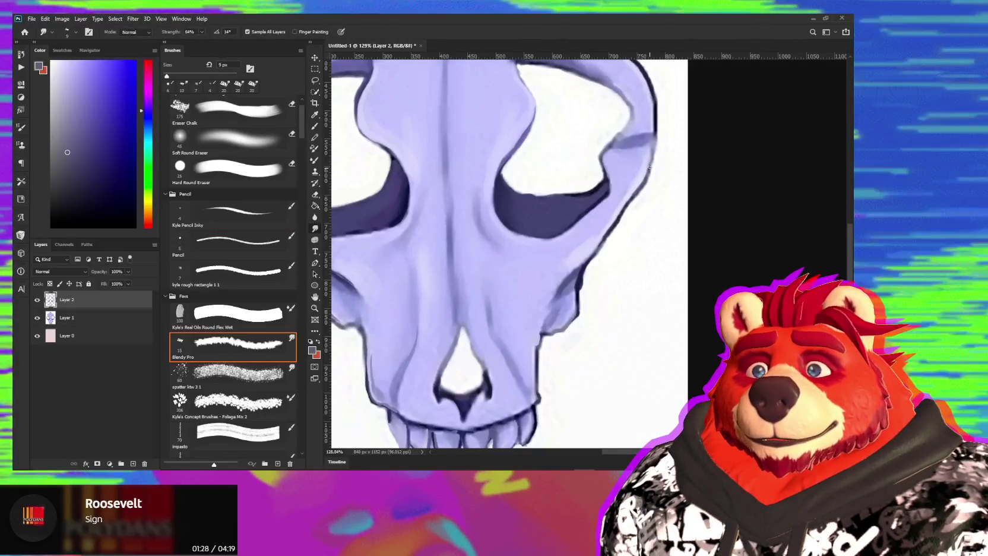
drag(649, 168, 627, 205)
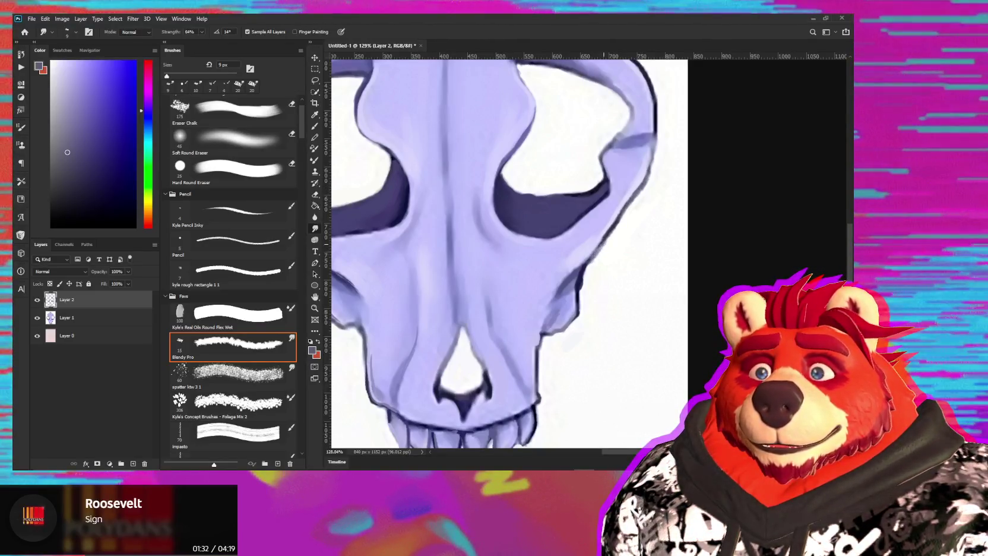
key(b)
alt+click(608, 242)
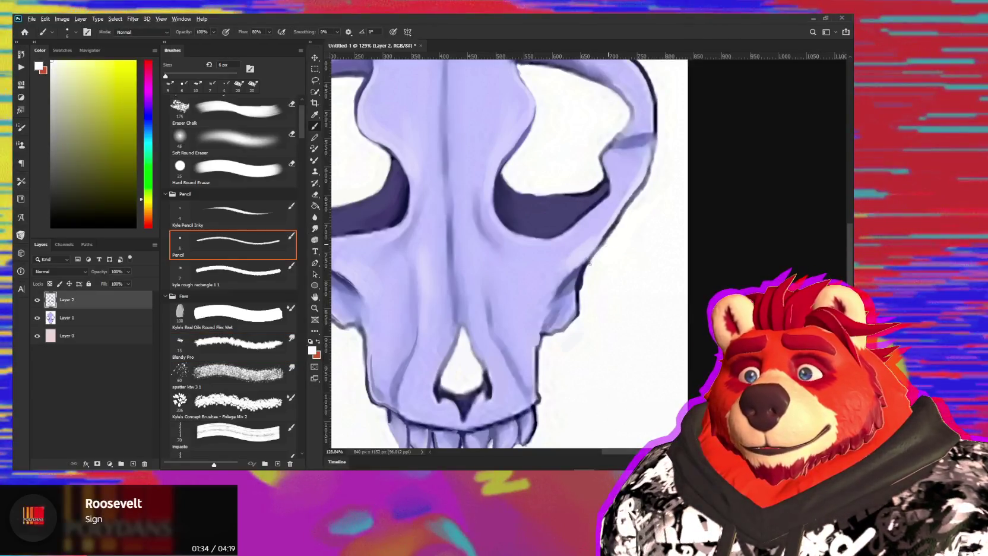
alt+scroll(625, 227, up, 1)
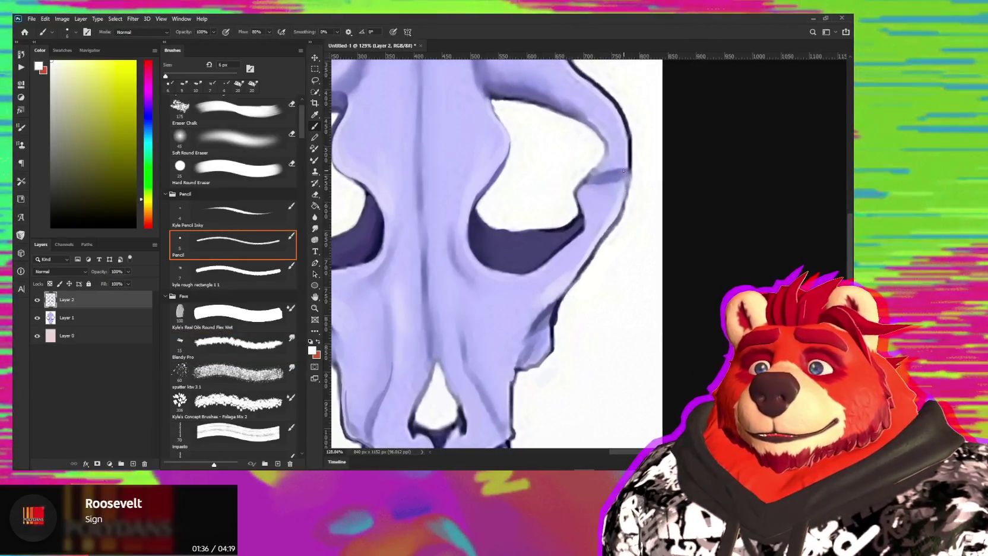
Enable Scattering on the Blendy Pro smudge brush at 20% scatter and 100% count jitter.
key(r)
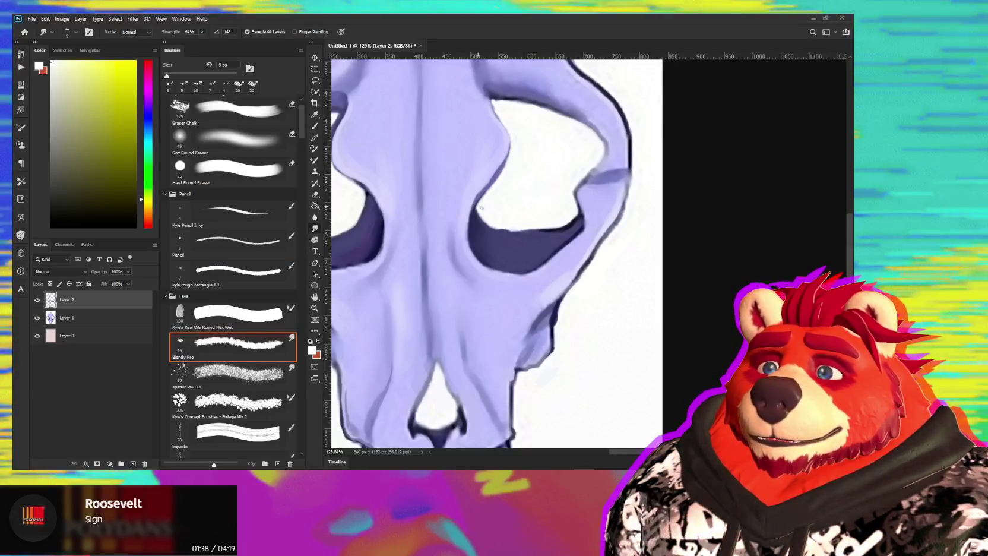
key(F5)
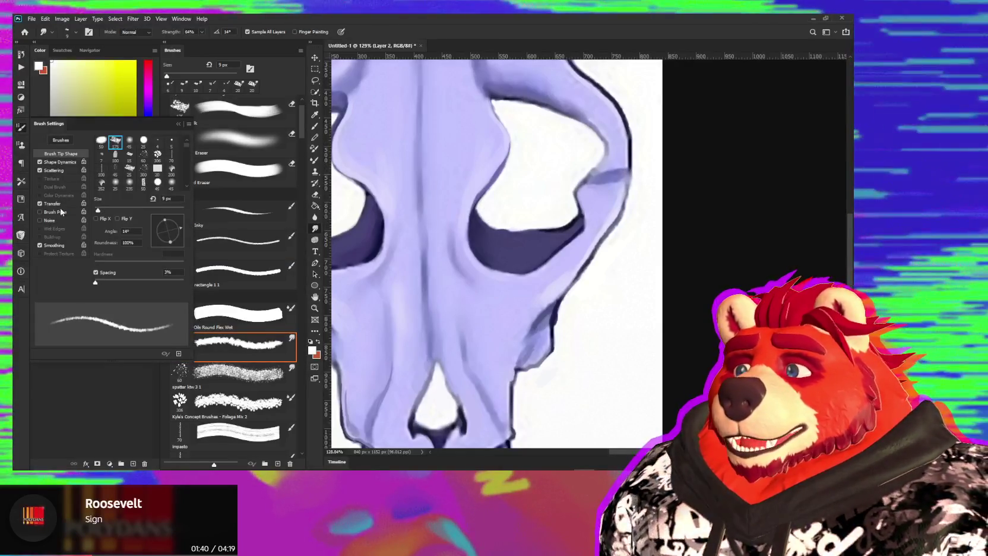
click(53, 171)
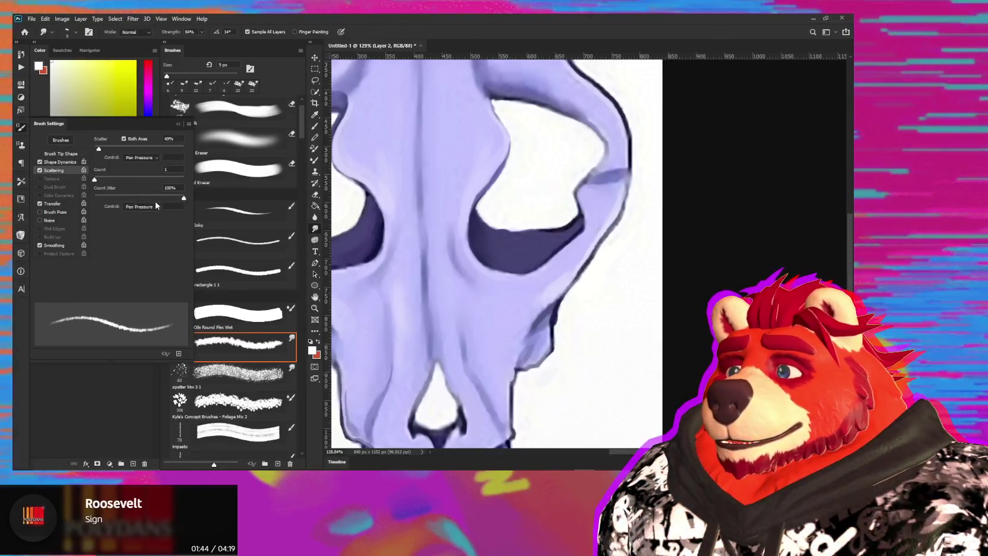
mouse_move(187, 199)
mouse_down()
mouse_move(149, 204)
mouse_move(186, 199)
mouse_up()
drag(99, 148, 96, 149)
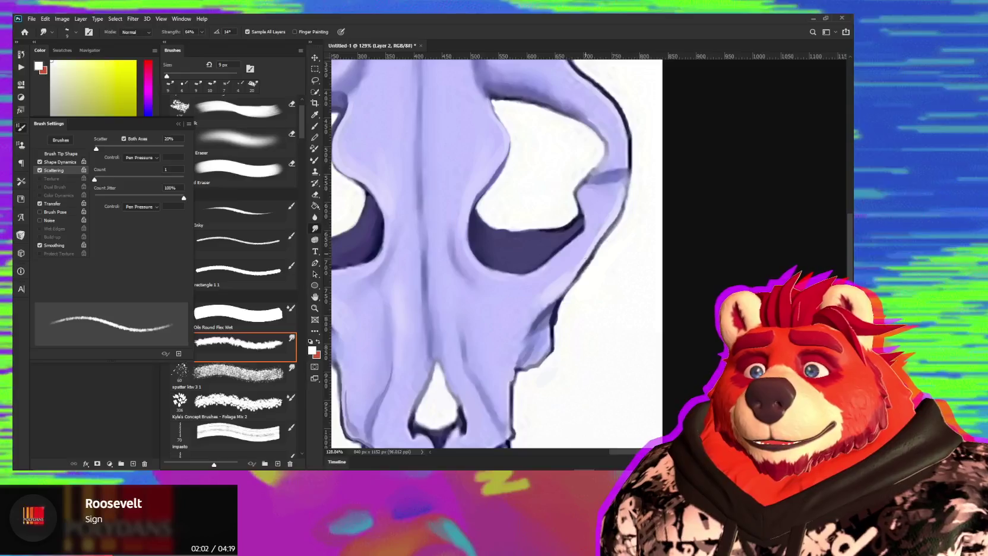
drag(594, 276, 602, 313)
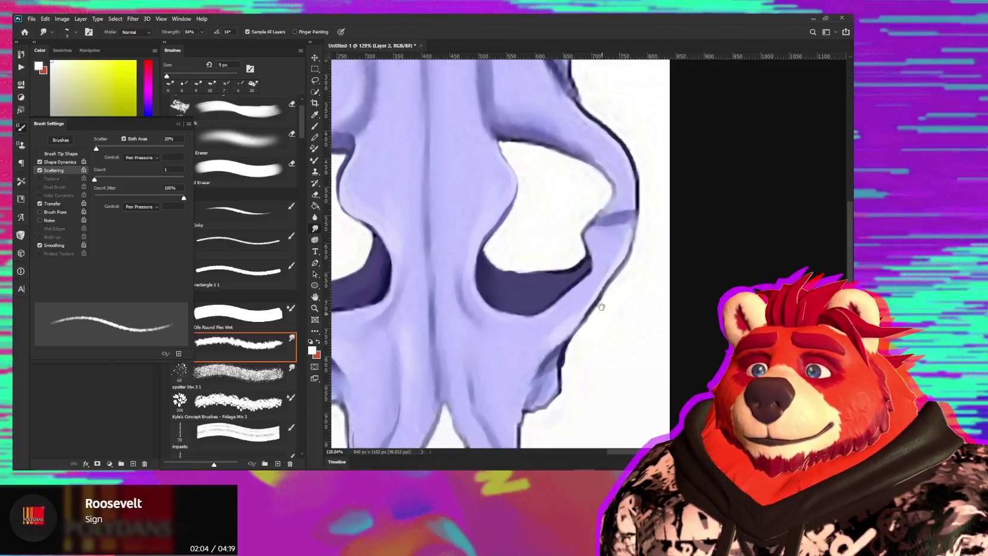
Smudge the dark outline along the upper snout's right edge with a 10 px brush.
key(bracketright)
key(bracketright)
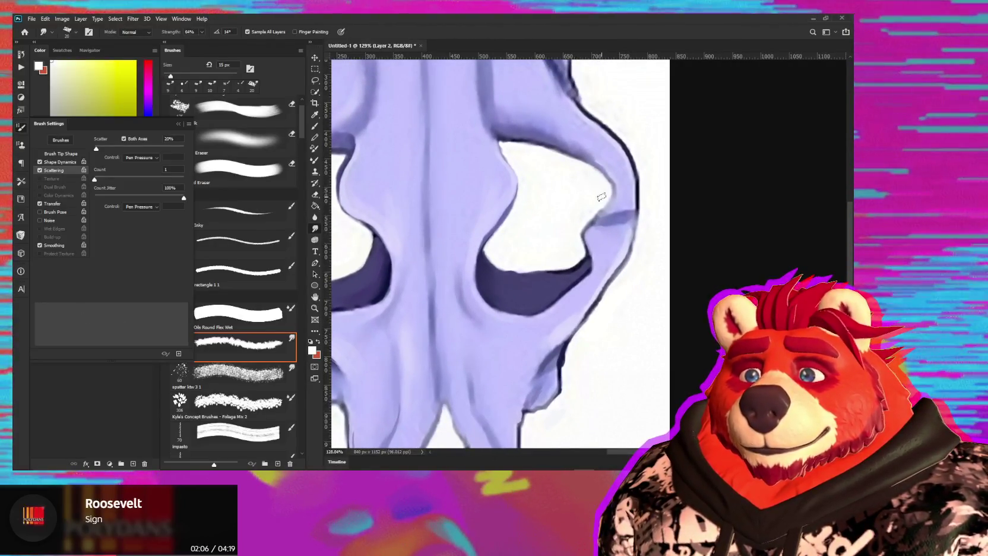
key(bracketleft)
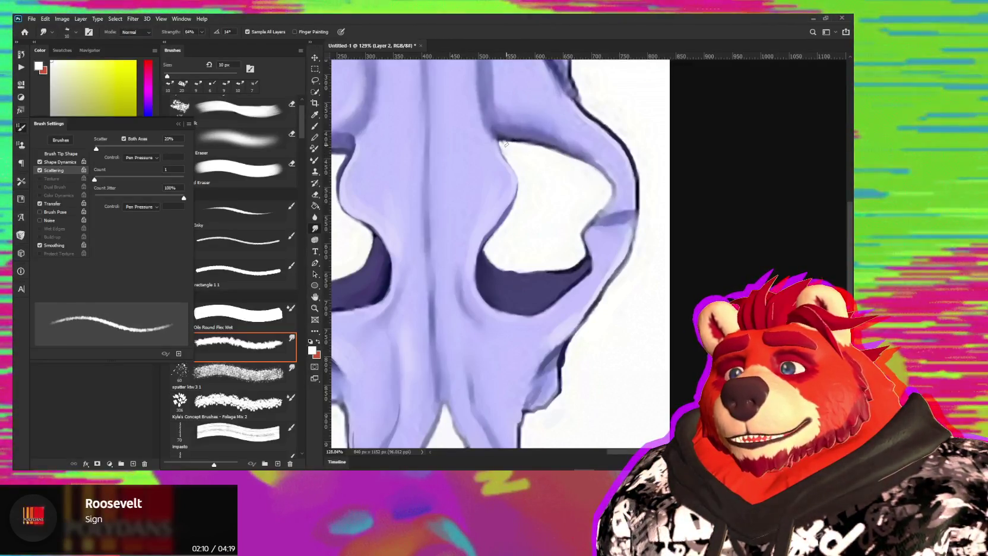
drag(561, 187, 505, 285)
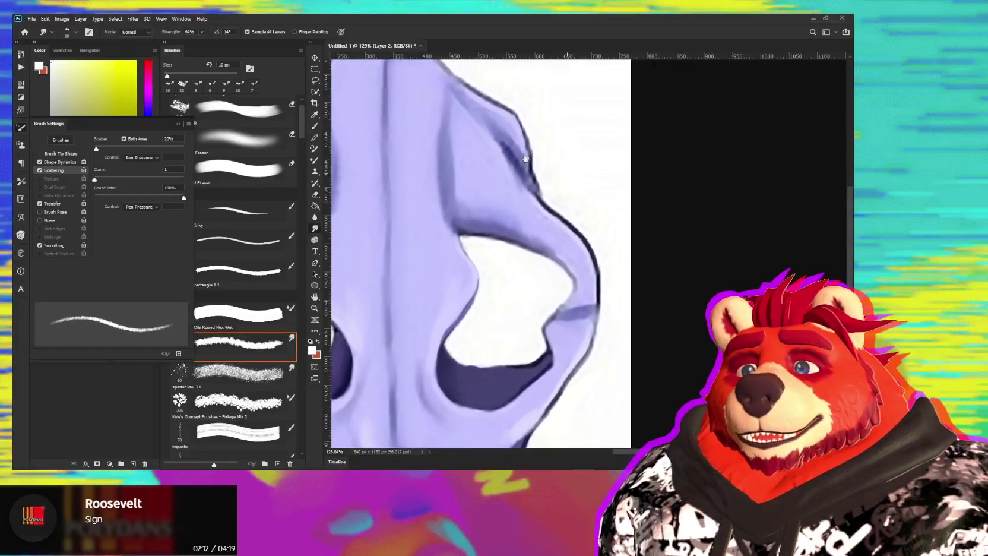
drag(534, 197, 529, 159)
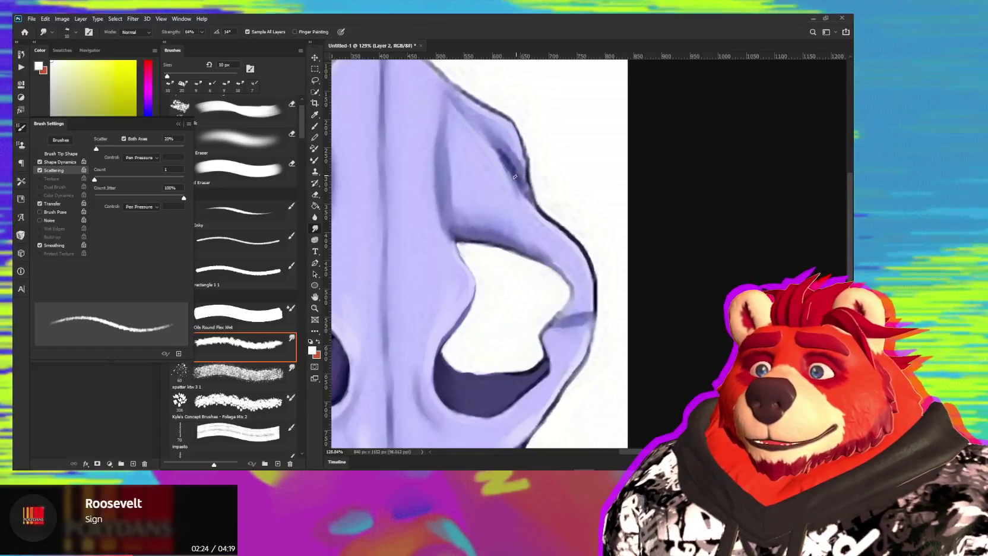
Smudge the outline around the skull's top point at 20 px, then sample blue-purple with the pencil.
key(bracketright)
key(bracketright)
key(bracketright)
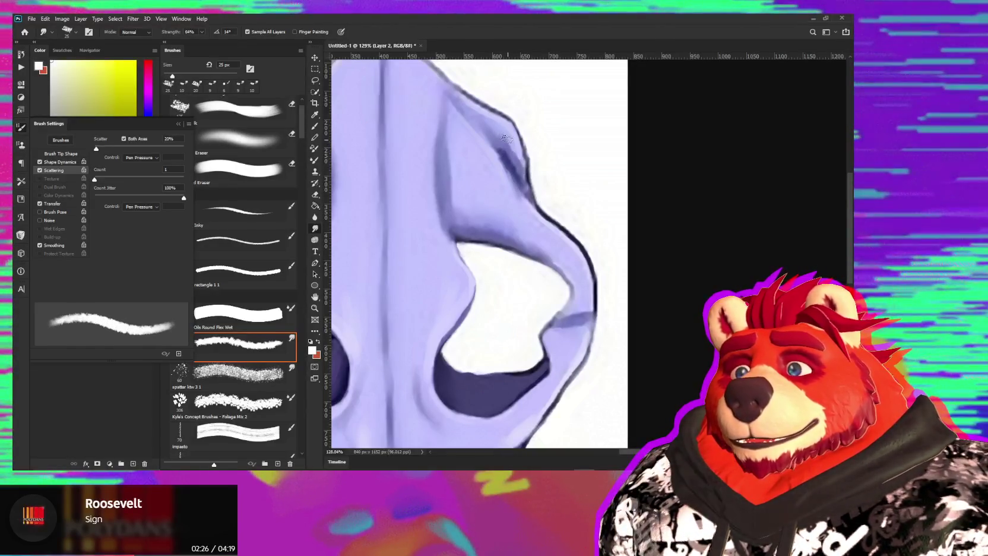
drag(515, 147, 542, 171)
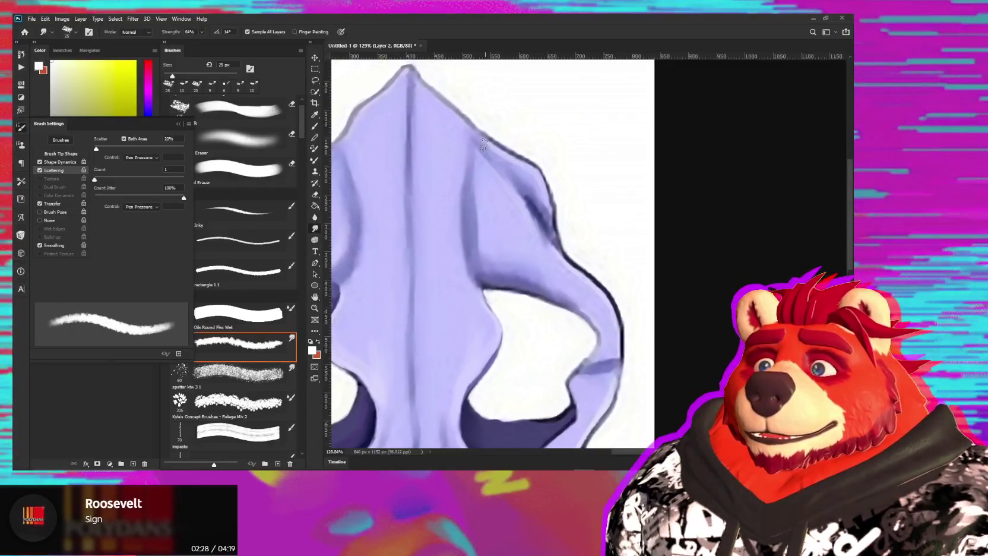
key(bracketleft)
key(bracketleft)
key(bracketright)
key(bracketright)
drag(497, 128, 535, 167)
key(b)
key(r)
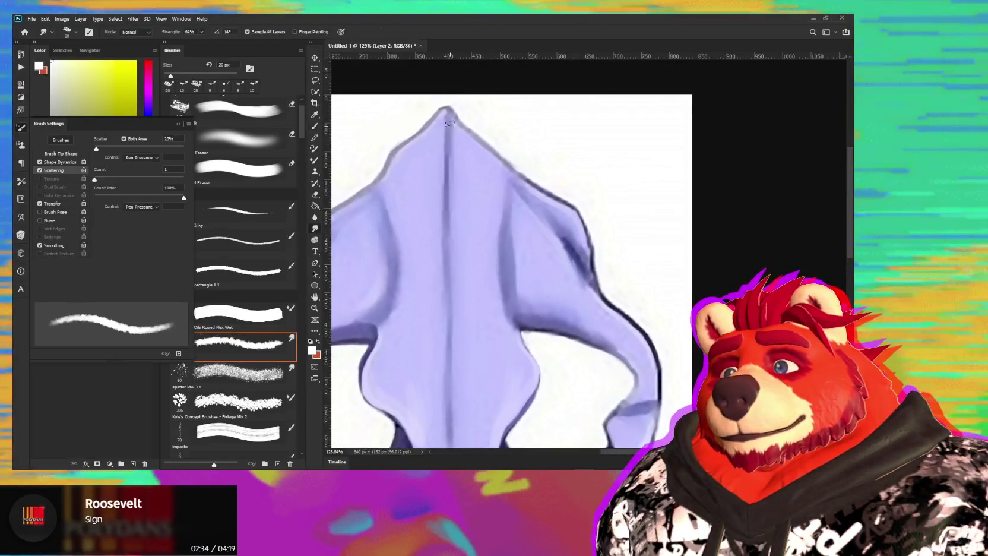
mouse_move(449, 112)
mouse_down()
mouse_move(456, 143)
mouse_move(578, 211)
mouse_up()
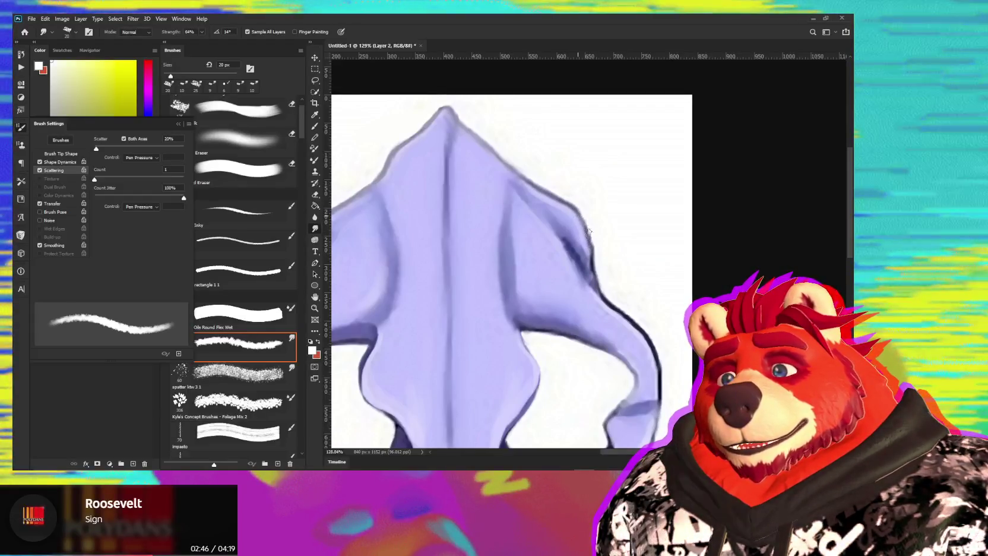
key(b)
alt+click(592, 263)
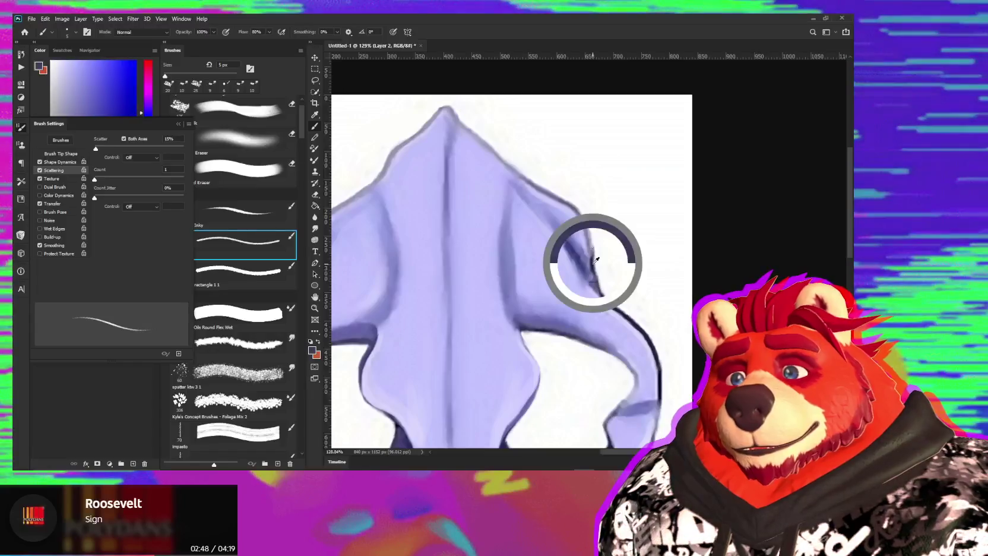
Paint a short dark stroke along the skull outline and pick up pale lavender from its tip.
drag(592, 249, 583, 215)
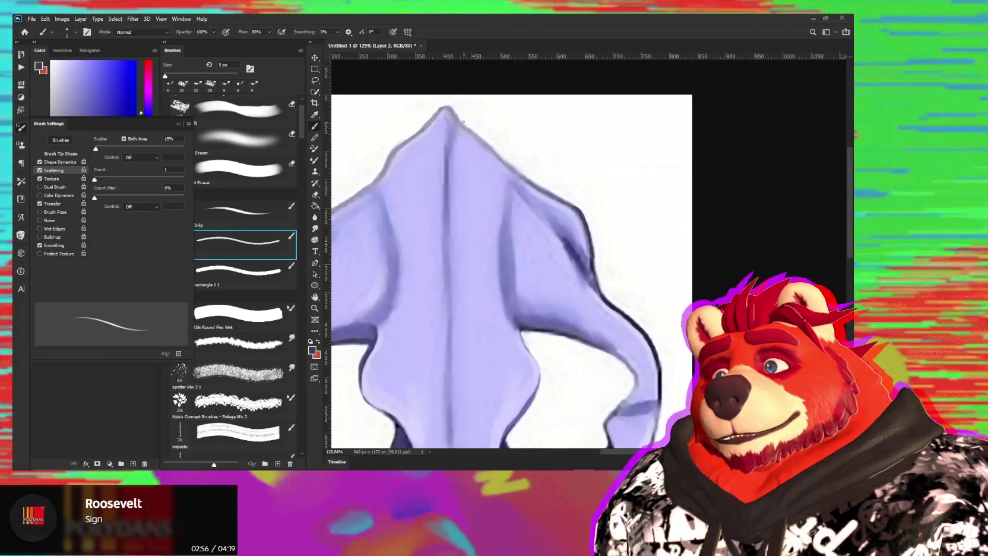
alt+click(447, 105)
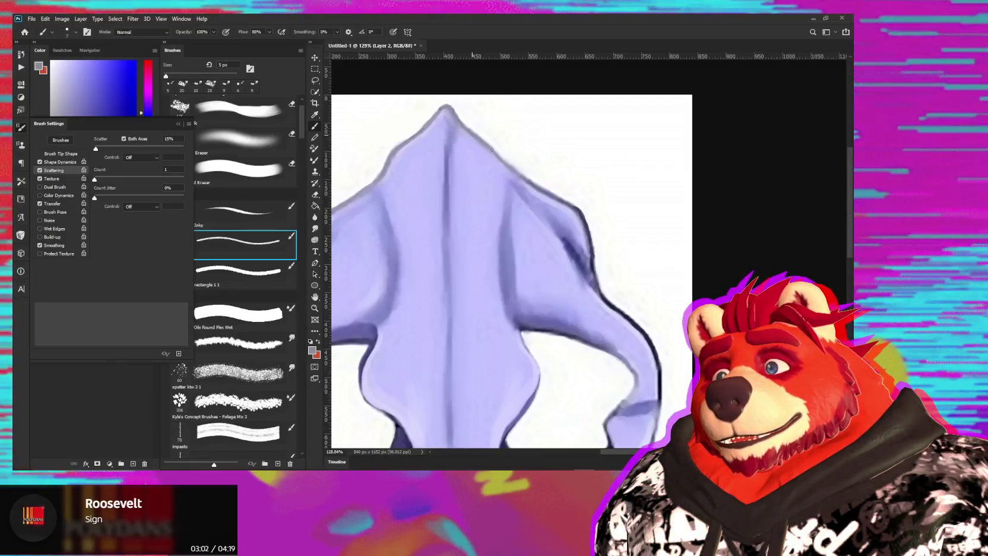
drag(420, 220, 565, 284)
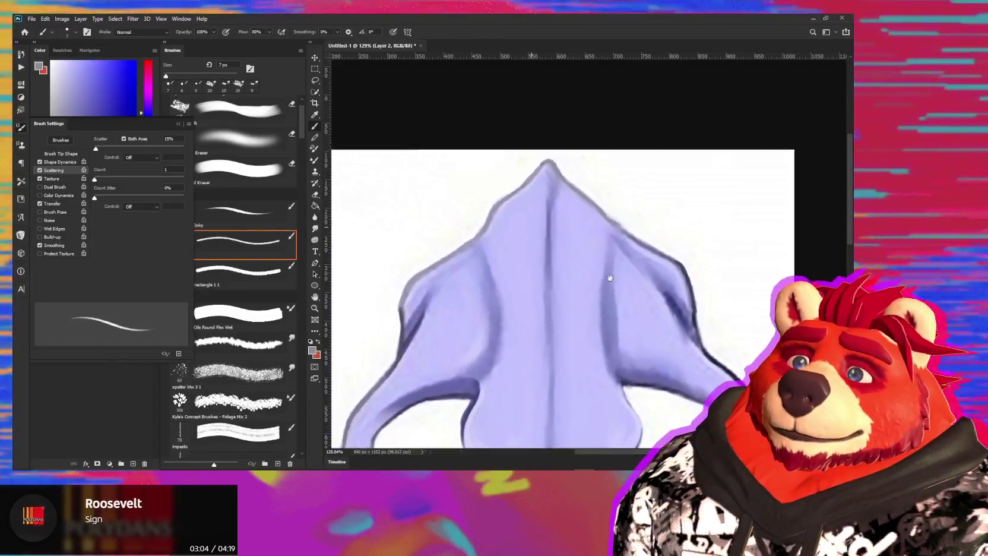
Sample the skull's light purple as the paint colour and enlarge the brush to 15 px.
alt+click(518, 380)
key(bracketright)
key(bracketright)
key(bracketright)
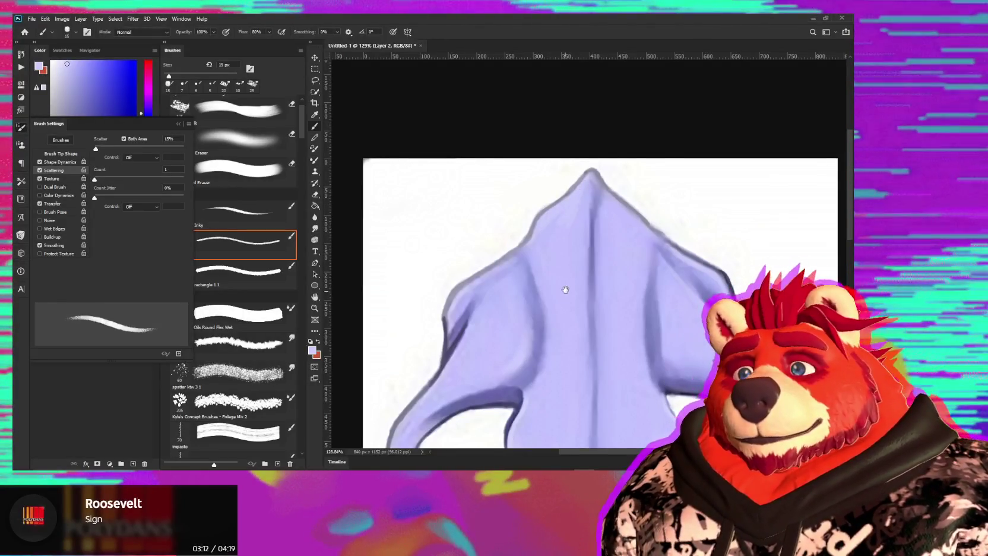
scroll(566, 289, down, 2)
scroll(589, 260, down, 2)
scroll(585, 250, down, 2)
scroll(598, 339, left, 2)
Switch to a 25 px smudge brush and smear the left nostril's dark shadow band.
key(r)
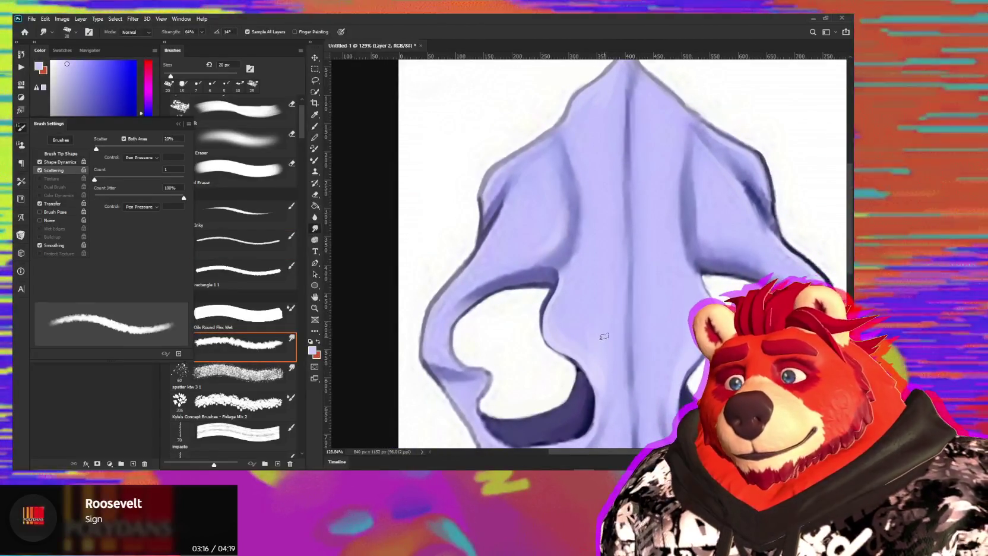
key(bracketright)
key(bracketright)
key(bracketright)
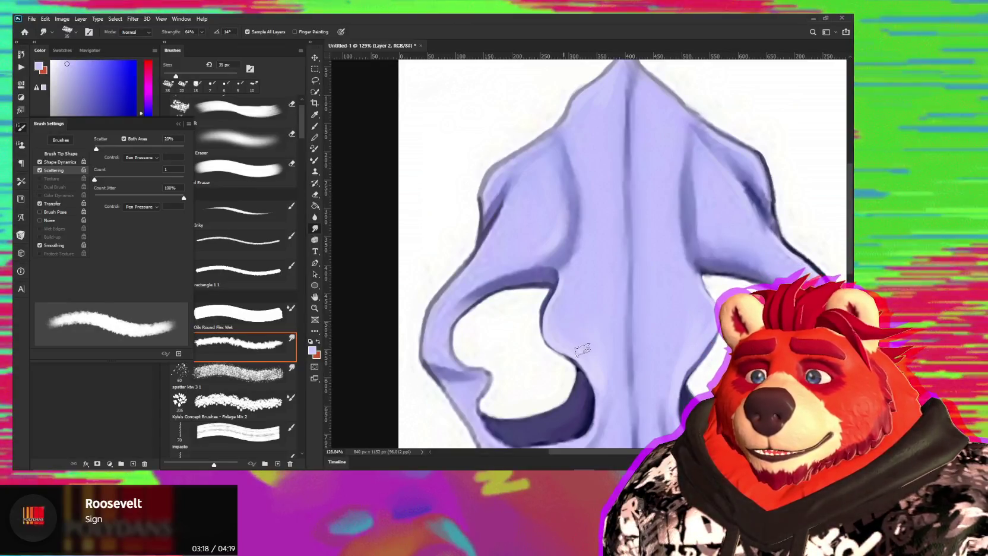
key(bracketleft)
key(bracketleft)
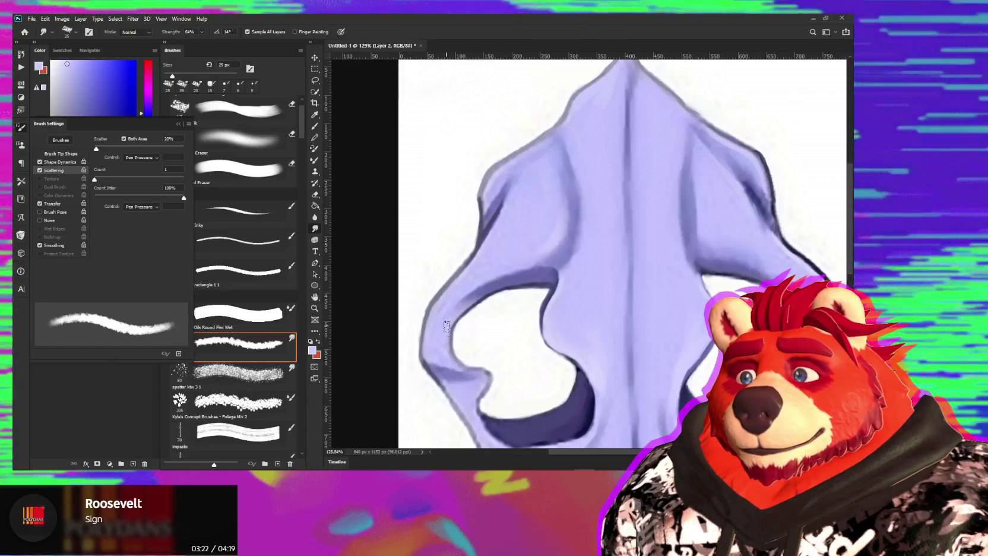
scroll(461, 352, down, 2)
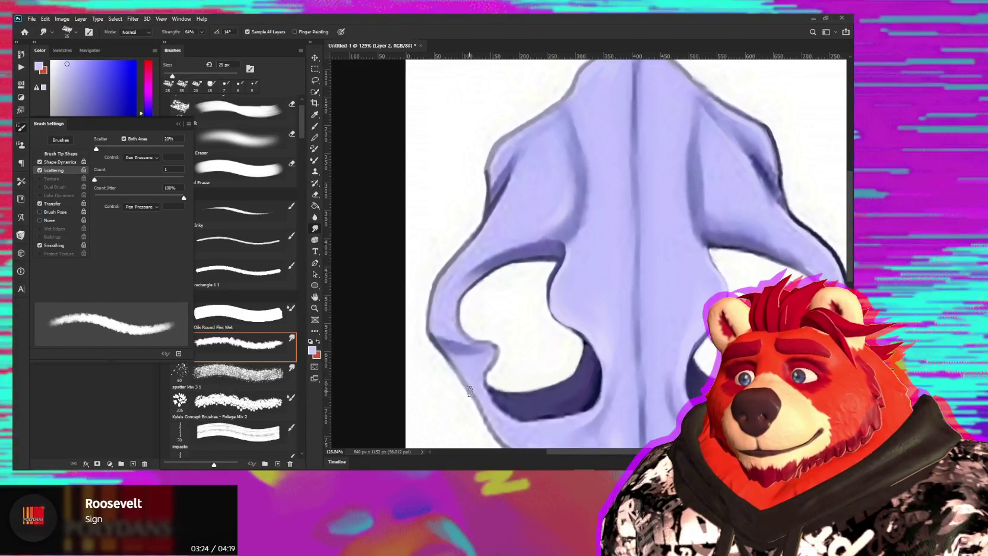
scroll(462, 368, down, 2)
scroll(457, 354, down, 3)
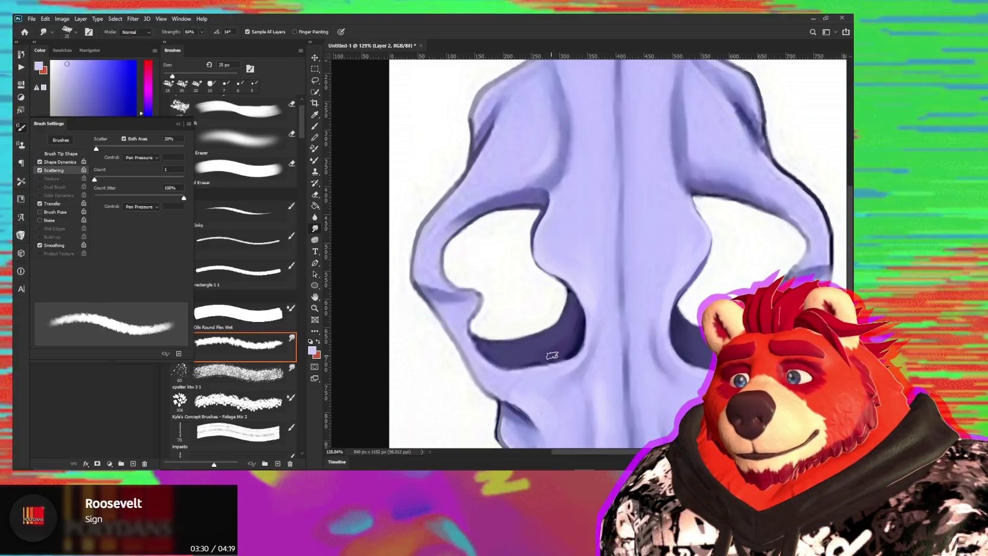
drag(551, 353, 475, 342)
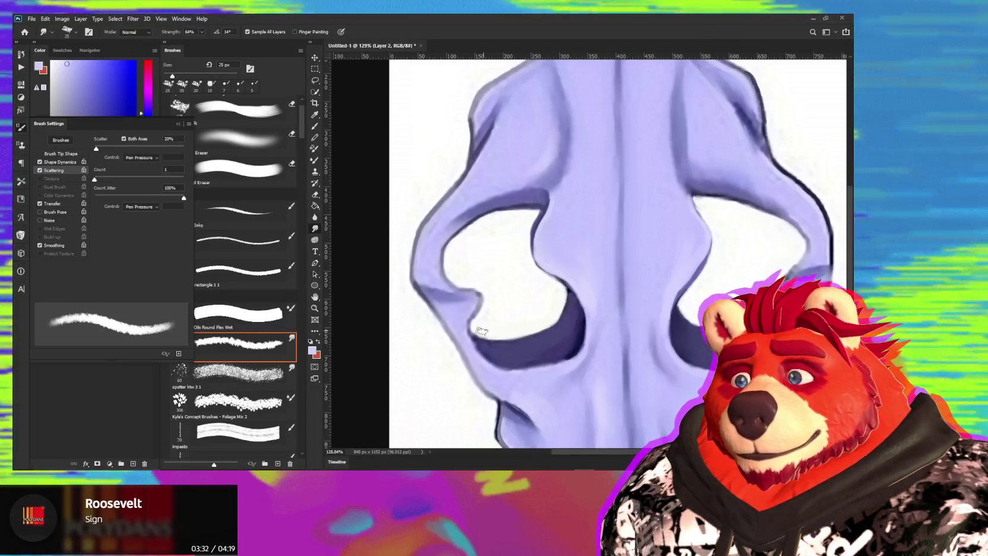
Resize the smudge brush to 20 px, then to 30 px, for the upper nose area.
key(bracketleft)
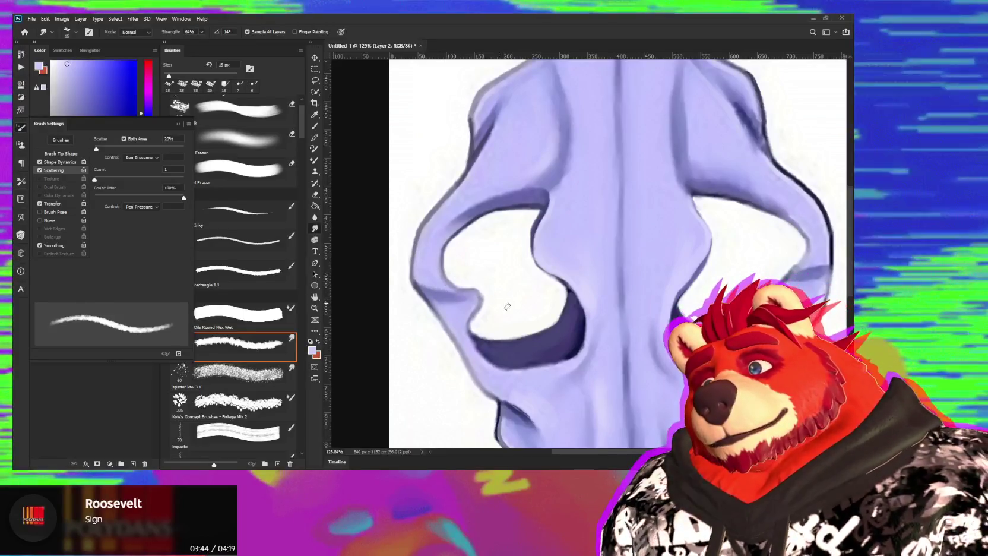
scroll(623, 279, right, 3)
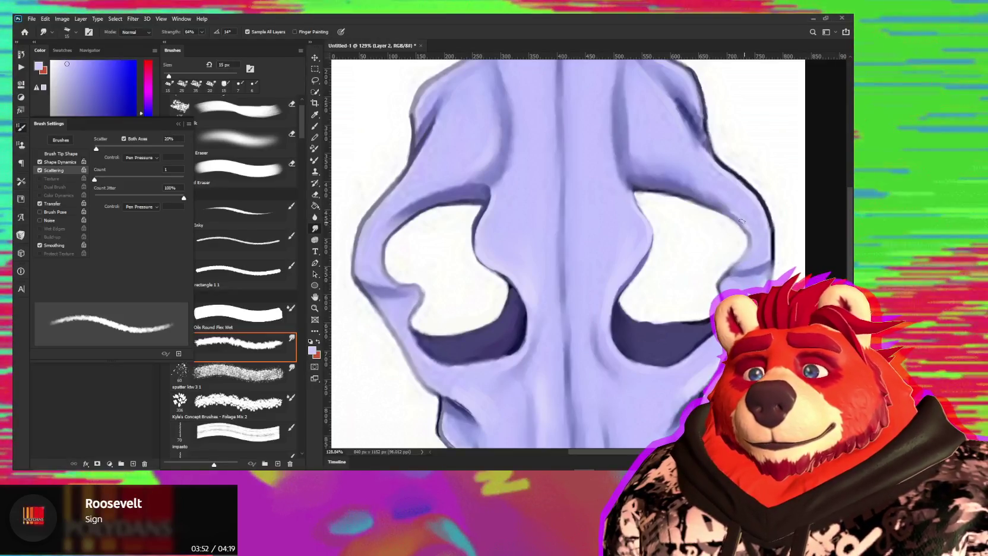
mouse_move(739, 197)
mouse_down()
mouse_move(680, 165)
mouse_move(665, 172)
mouse_up()
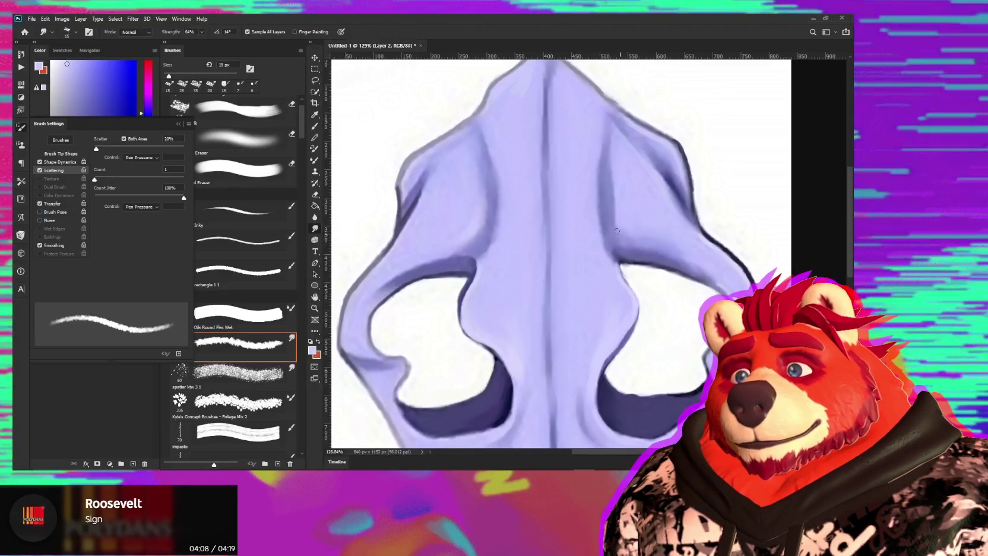
key(bracketright)
key(bracketright)
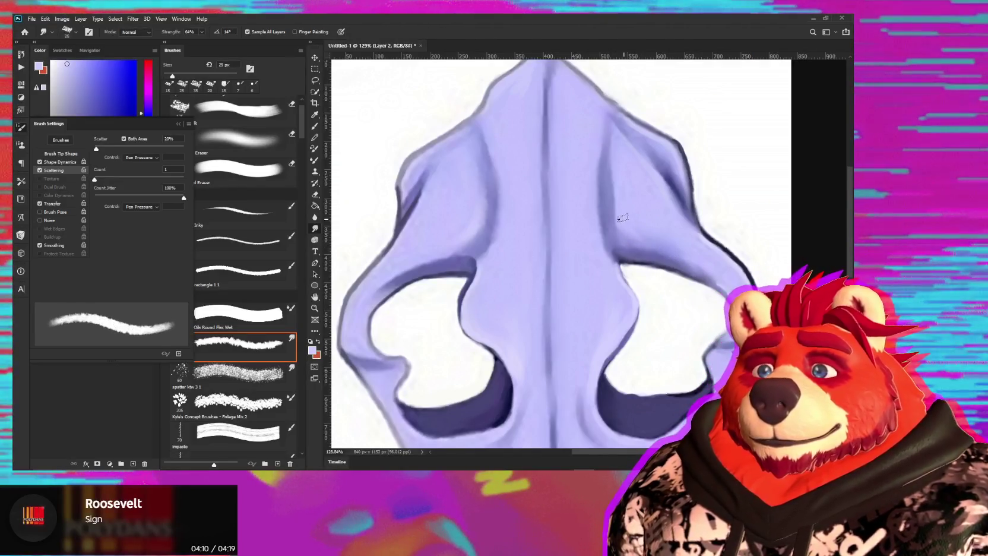
key(bracketright)
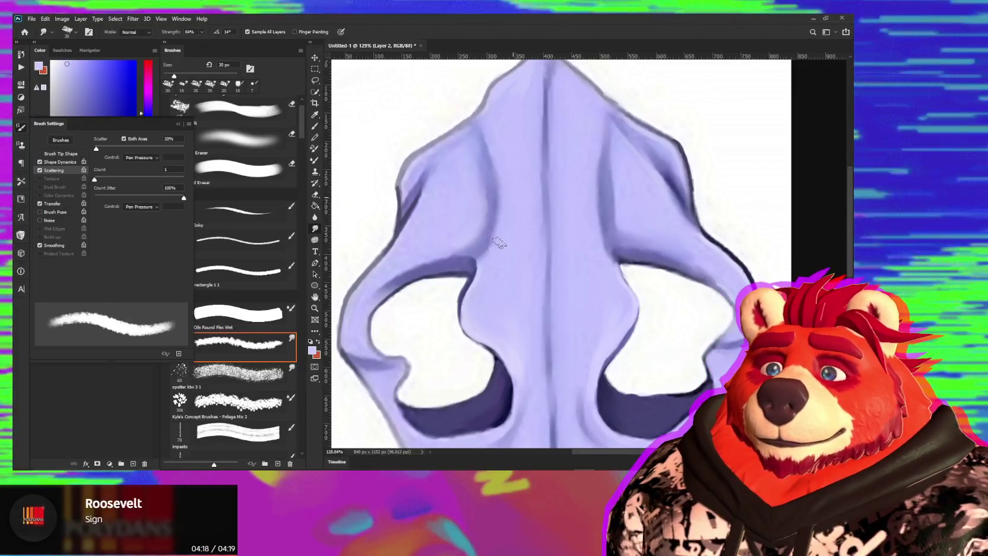
mouse_move(504, 261)
mouse_down()
mouse_move(543, 246)
mouse_move(512, 280)
mouse_move(467, 287)
mouse_move(509, 251)
mouse_up()
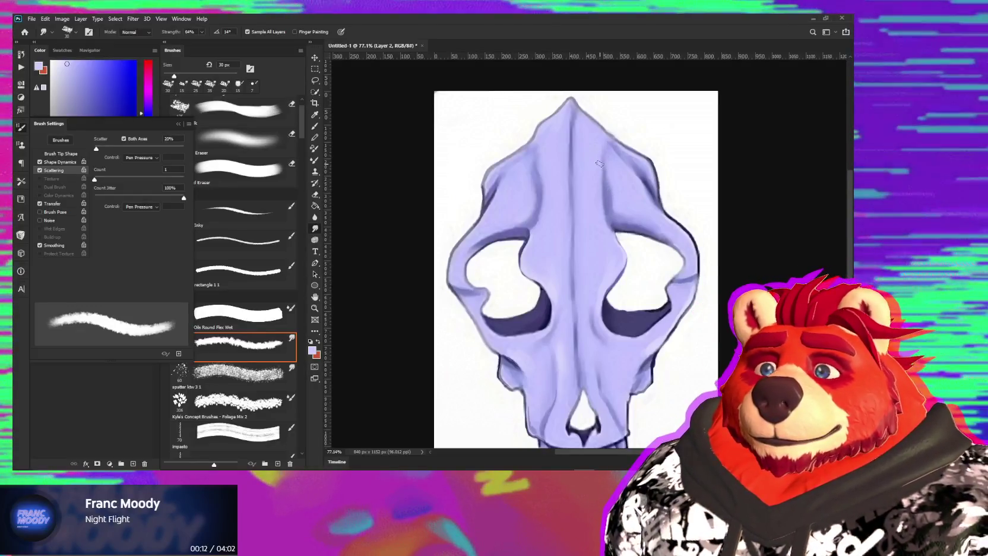
Return to the Inky brush at 8 px and sample the skull's light lavender.
scroll(573, 233, down, 3)
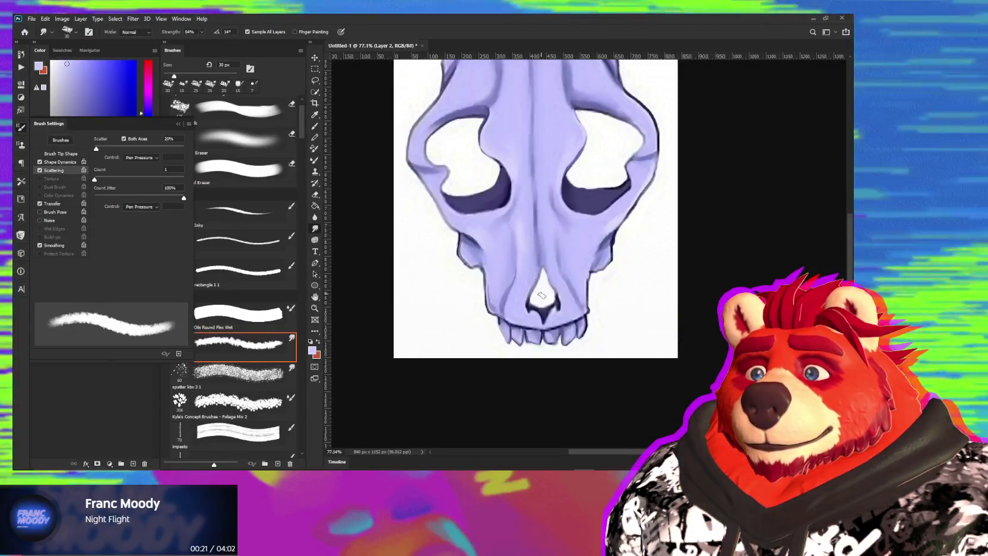
scroll(547, 272, down, 2)
alt+scroll(548, 272, up, 3)
alt+scroll(555, 261, up, 2)
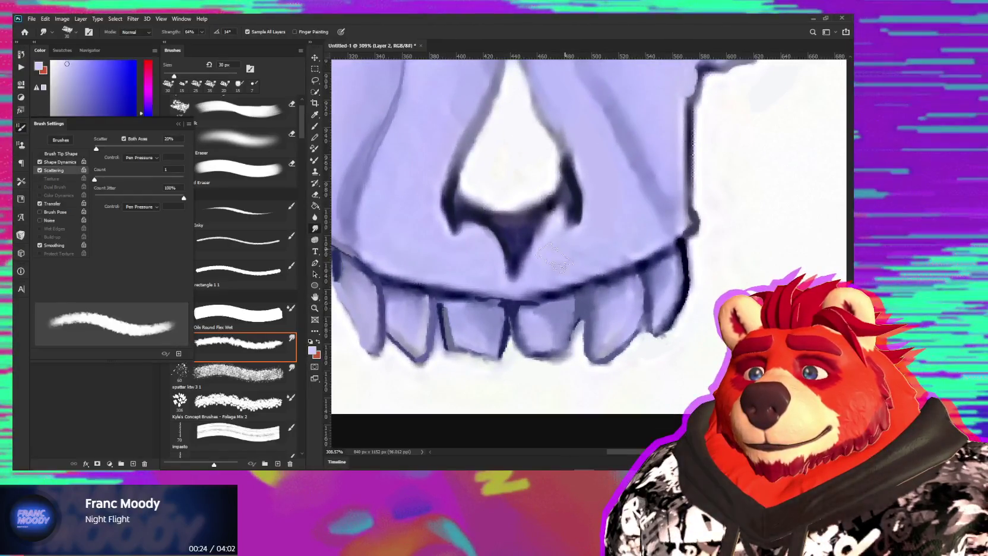
key(b)
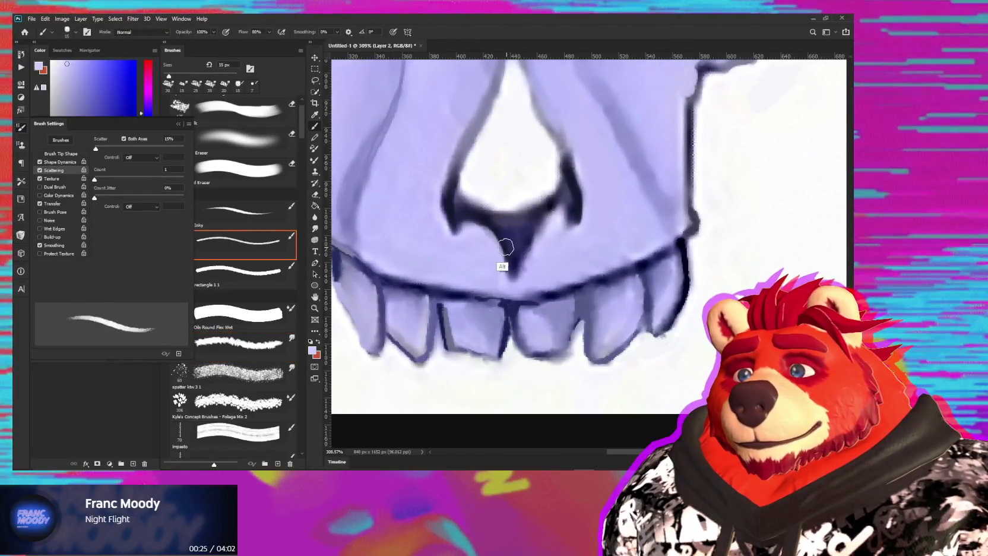
key(bracketleft)
key(bracketleft)
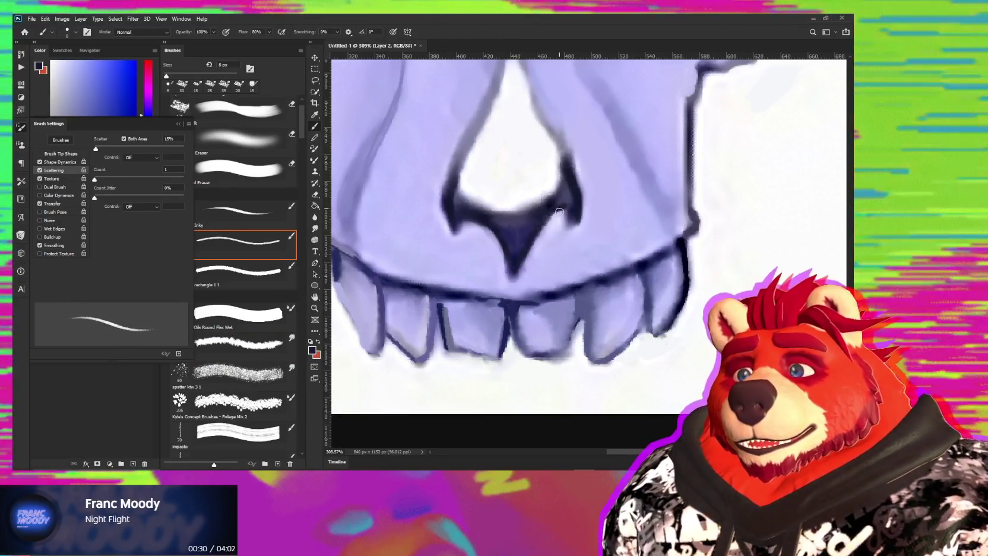
alt+click(560, 219)
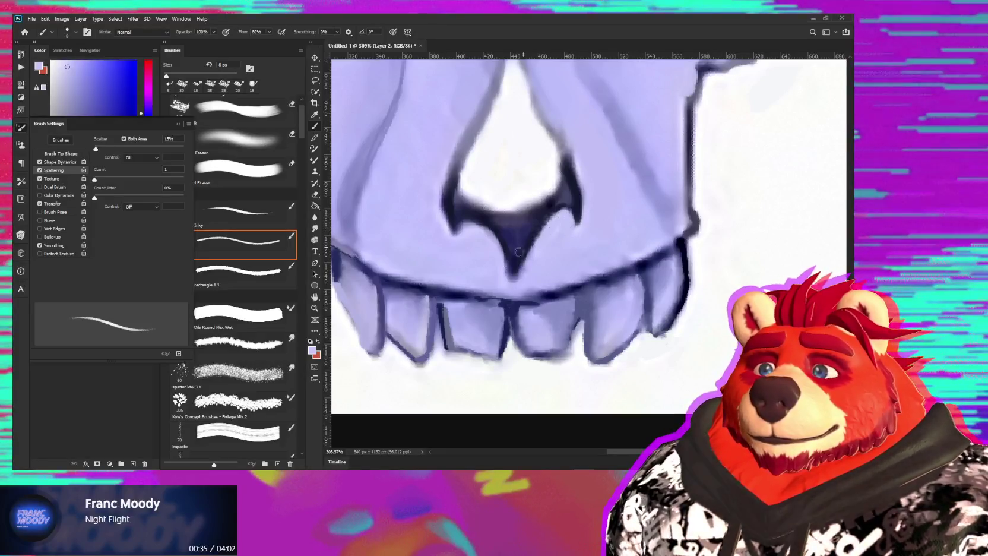
Sample white, then dark navy, and extend the tooth's bottom outline with a 7 px brush.
drag(489, 349, 522, 319)
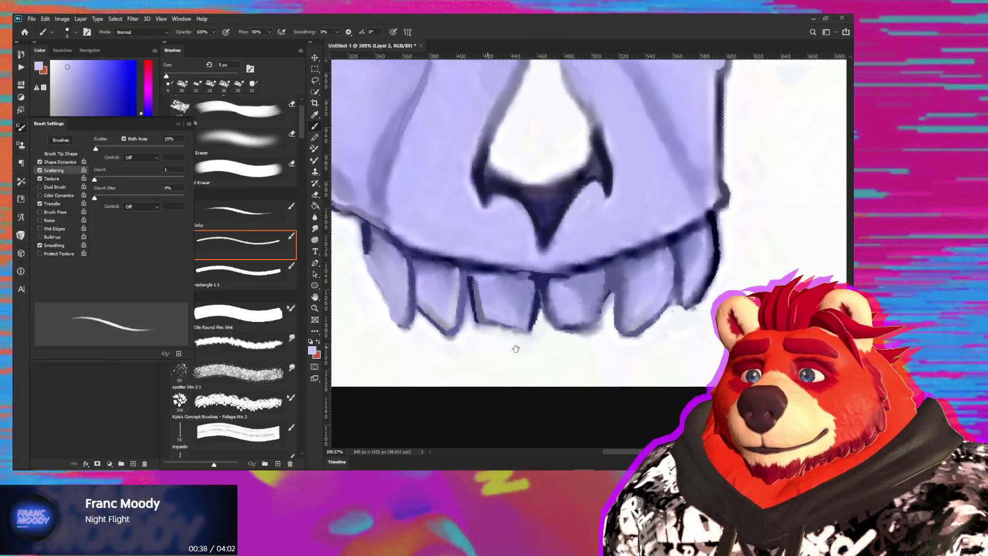
alt+click(497, 342)
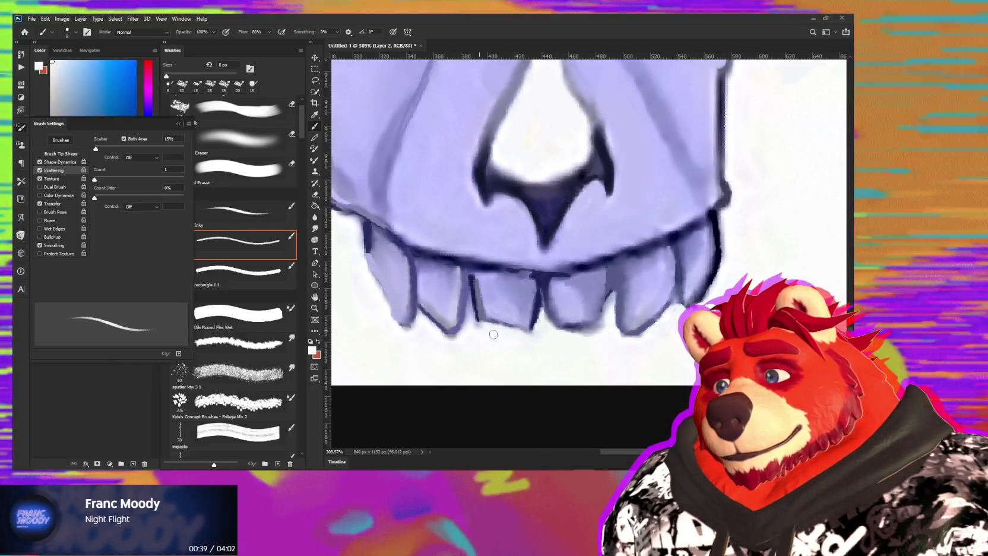
alt+click(474, 284)
key(bracketleft)
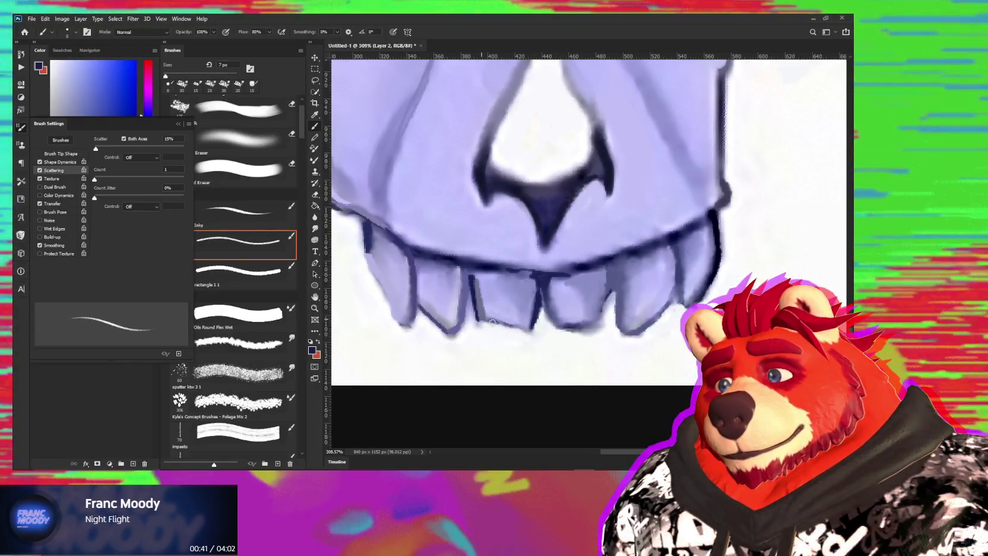
drag(516, 328, 526, 329)
Sample lavender, white and dark navy tones around the teeth and gum line.
alt+click(517, 315)
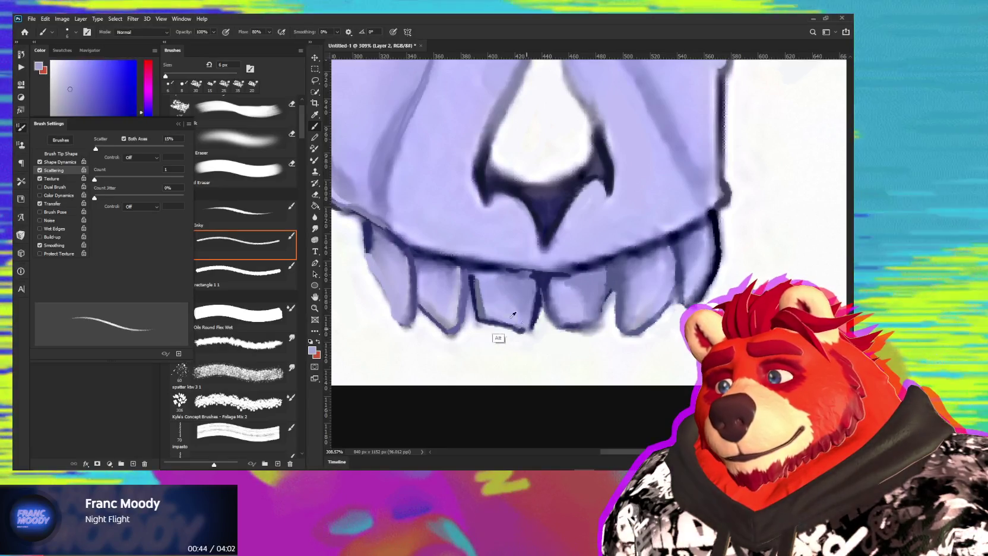
alt+click(475, 309)
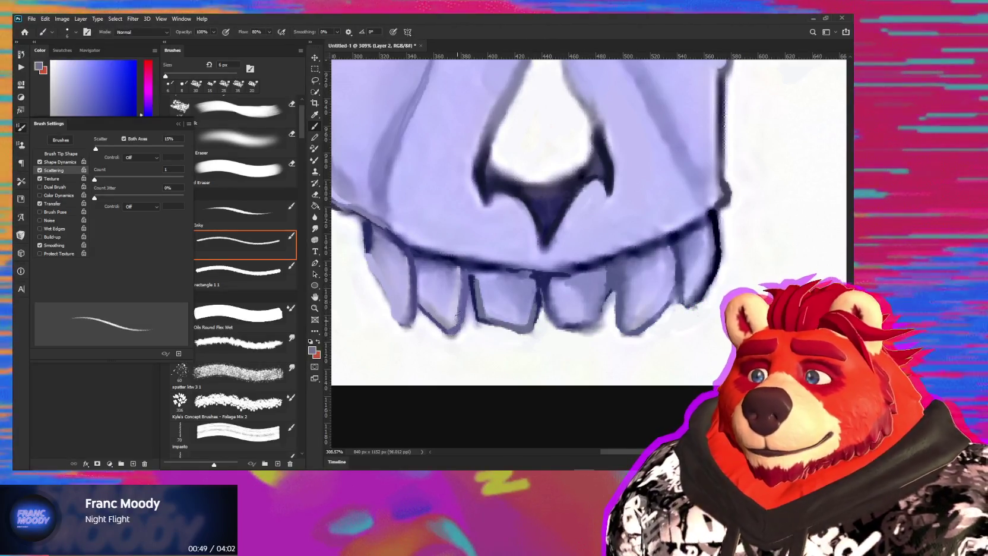
alt+click(467, 307)
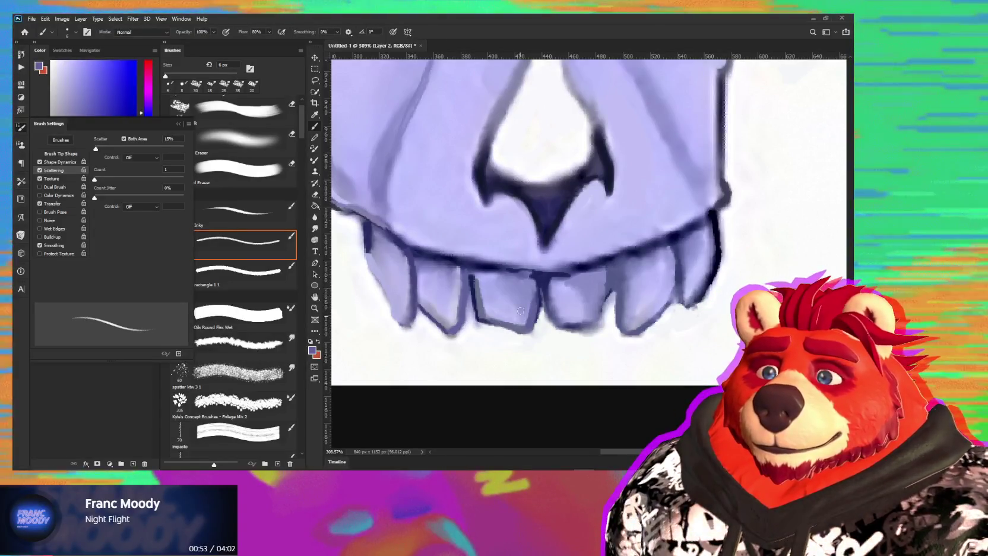
alt+click(606, 312)
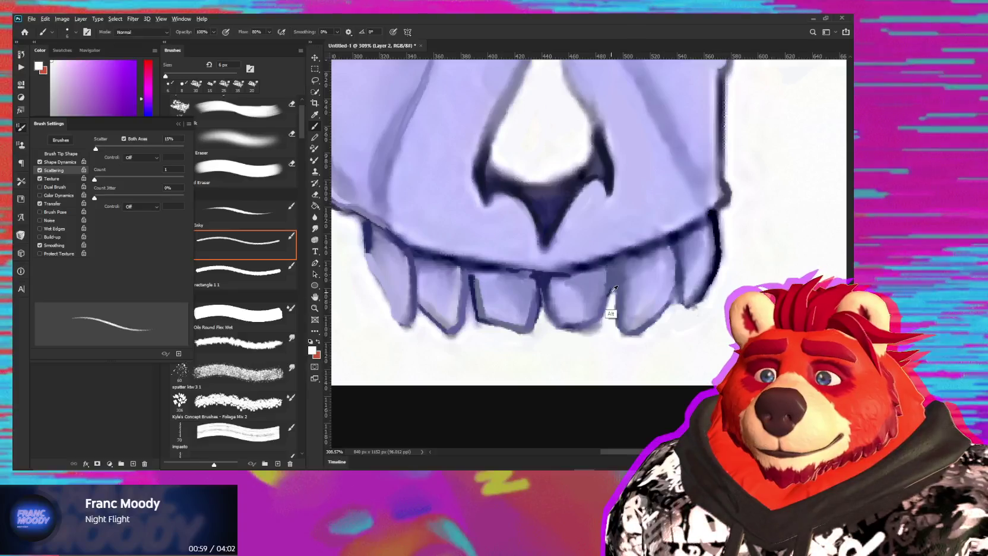
alt+click(612, 286)
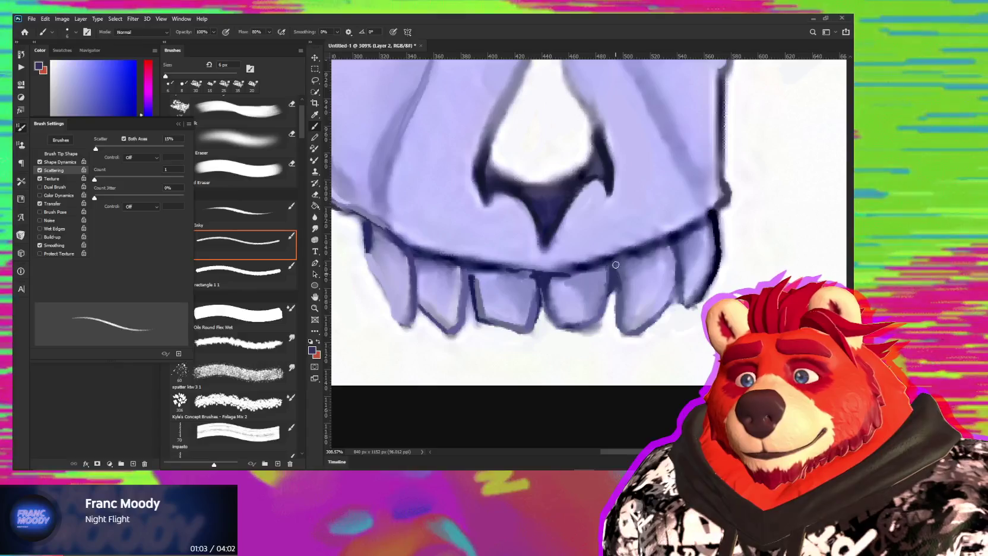
alt+click(576, 263)
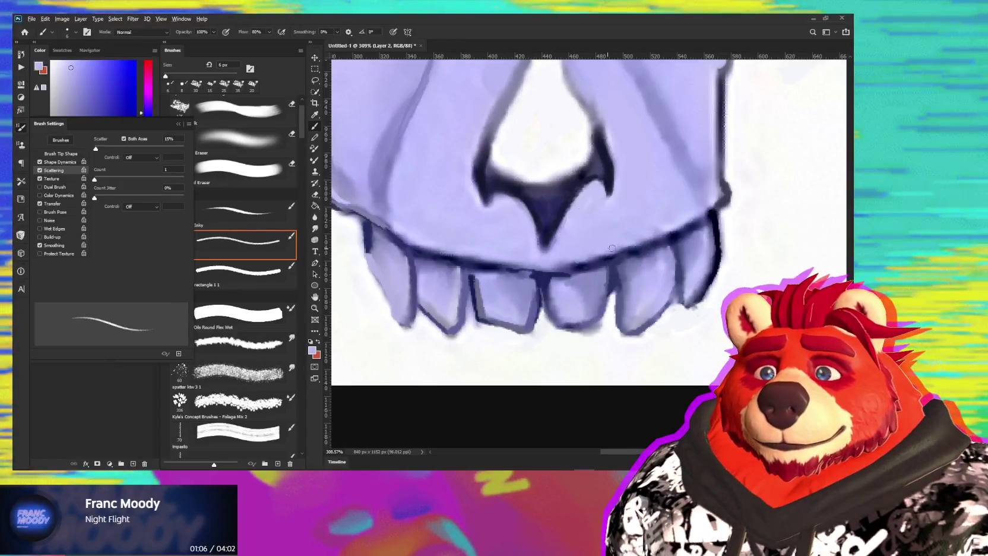
alt+click(566, 272)
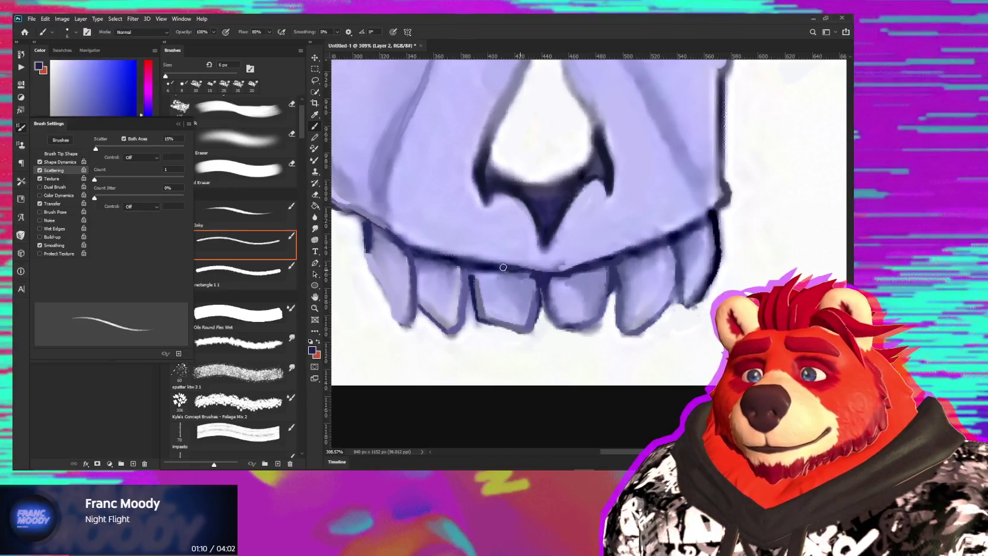
Resample lavender, gum-line navy, white and tooth-edge blue-lavender, then switch to a 20 px smudge brush.
alt+click(585, 257)
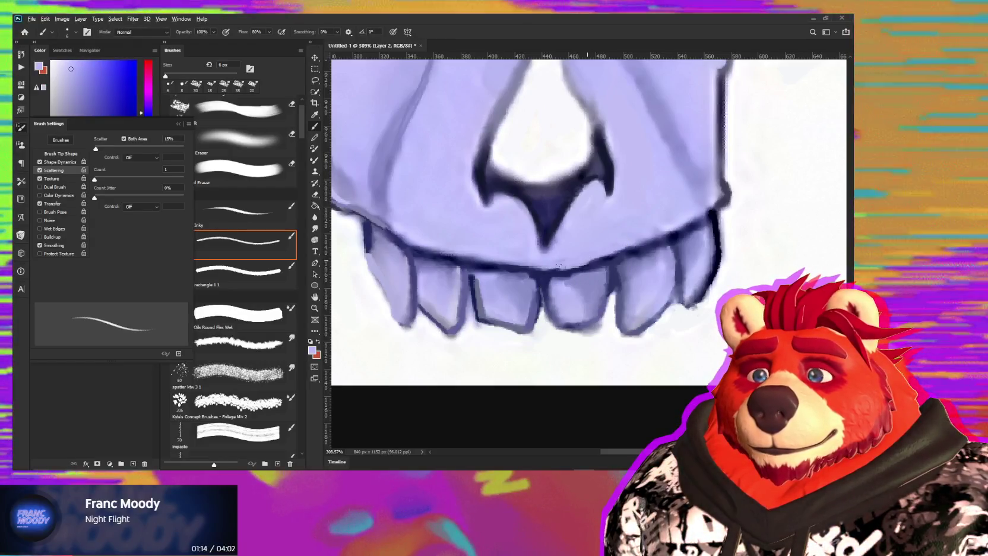
alt+click(627, 249)
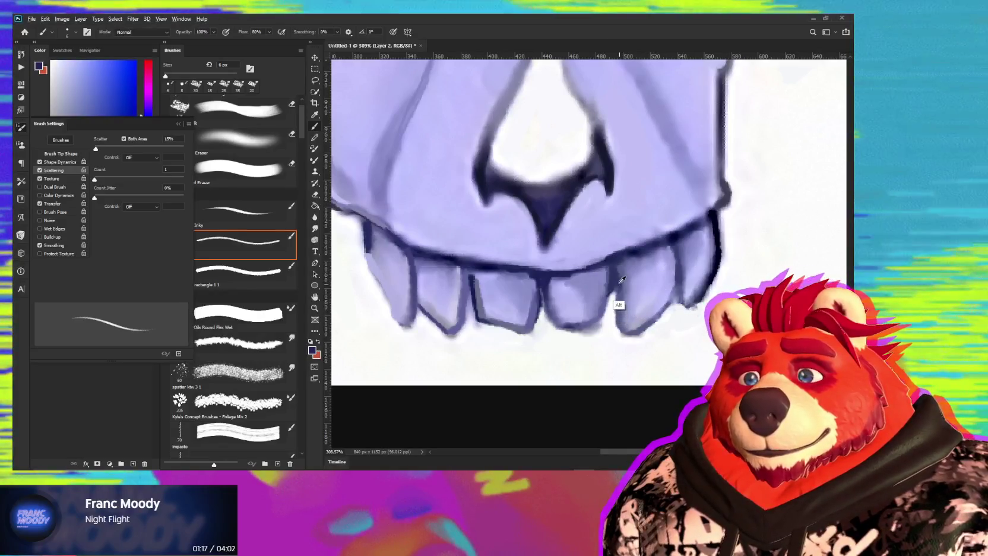
alt+click(593, 339)
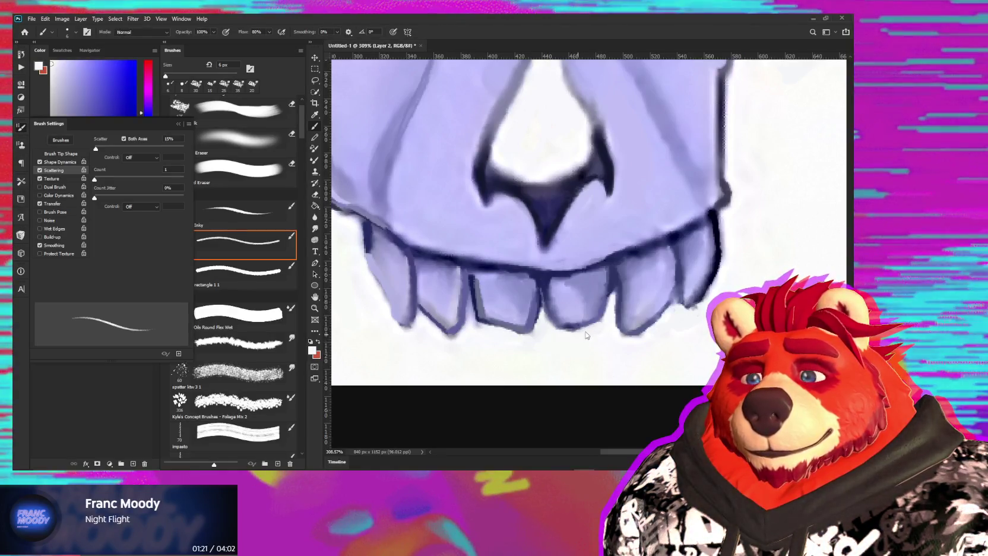
alt+click(565, 326)
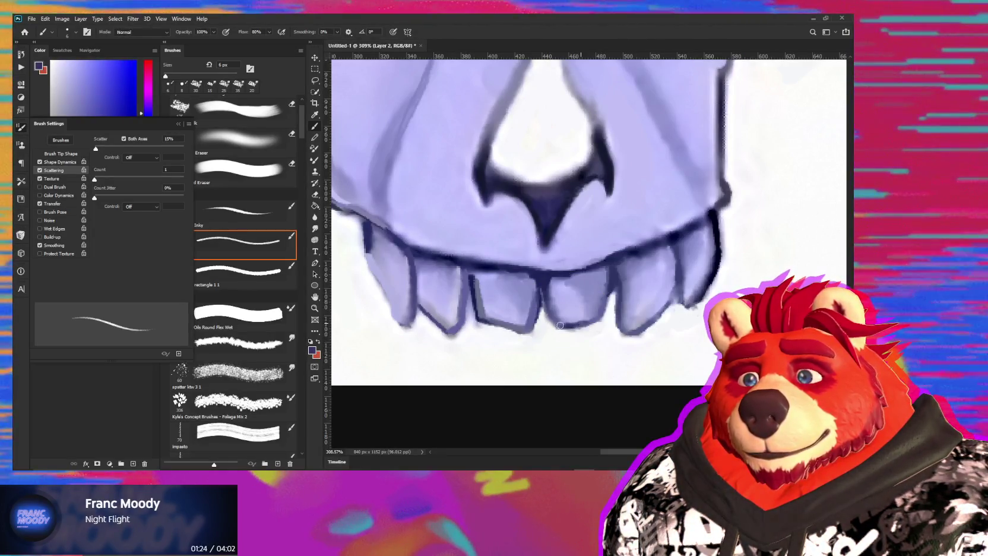
key(bracketleft)
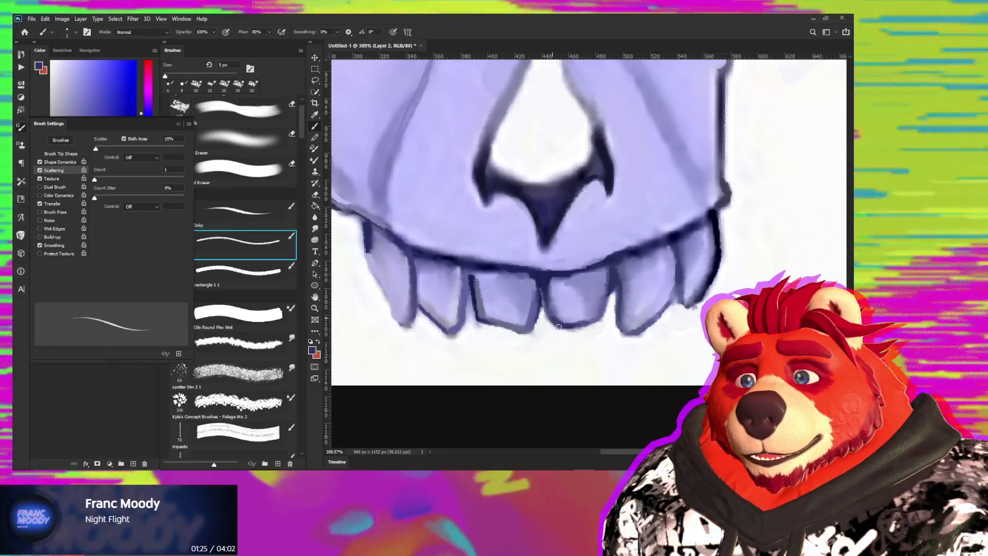
key(r)
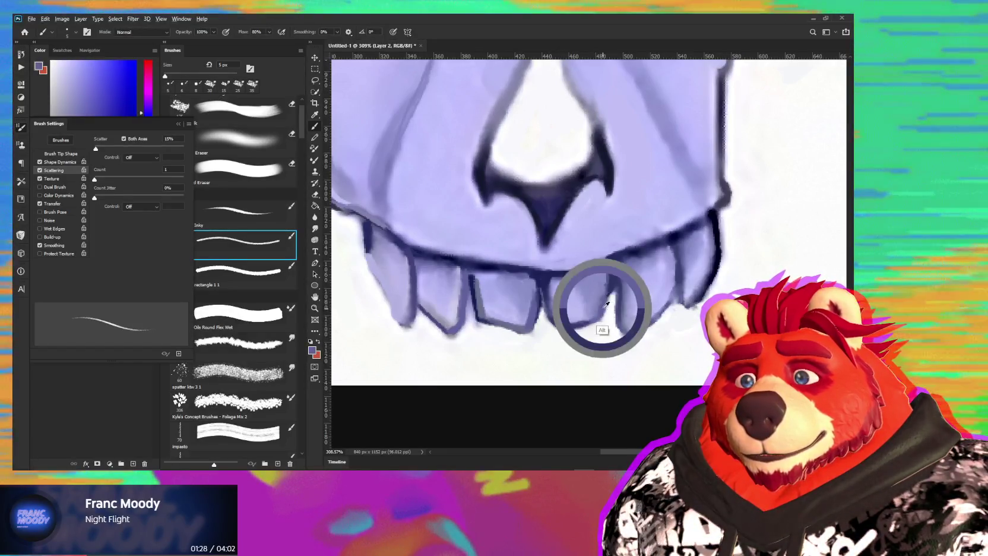
key(bracketleft)
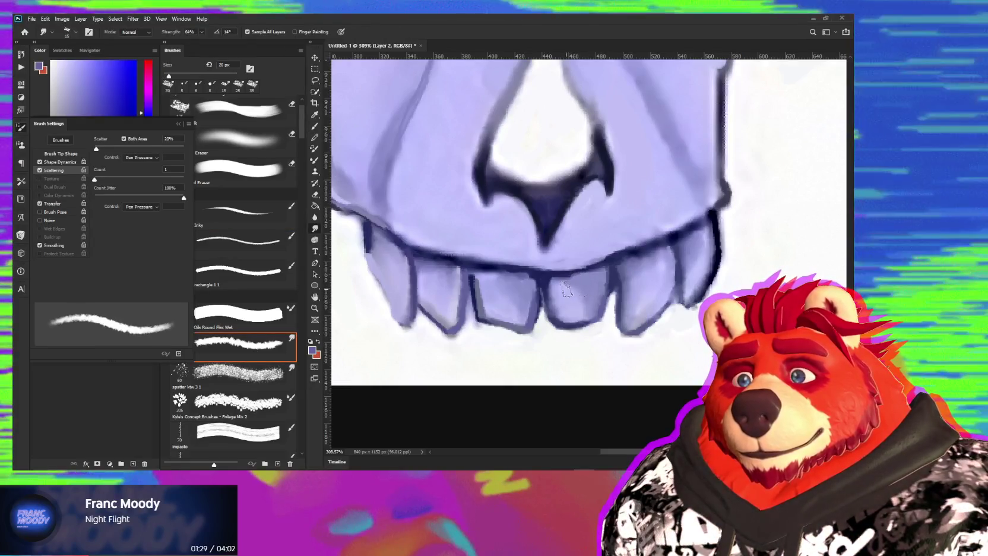
On the left teeth, switch to a 4 px brush and sample lavender and navy outline colours.
key(bracketleft)
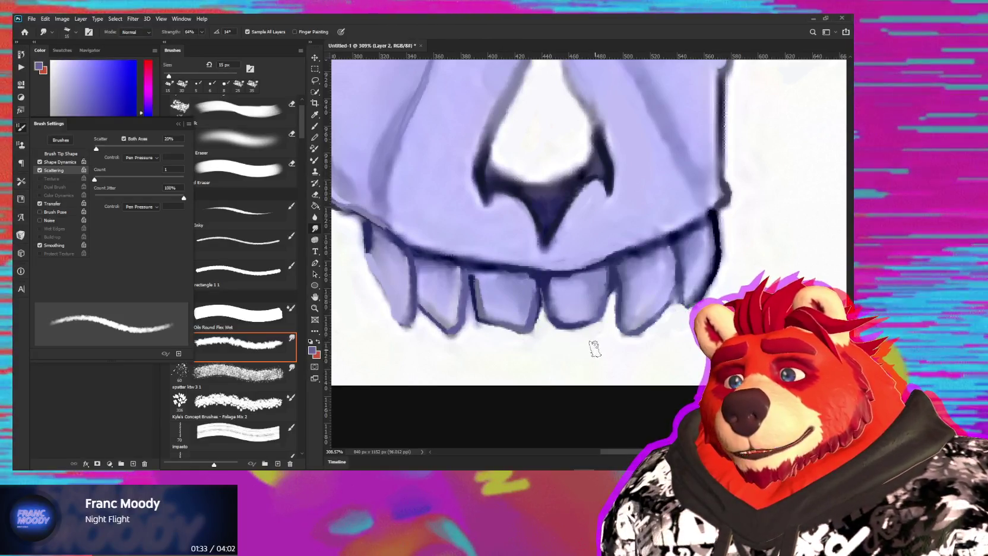
drag(401, 332, 463, 334)
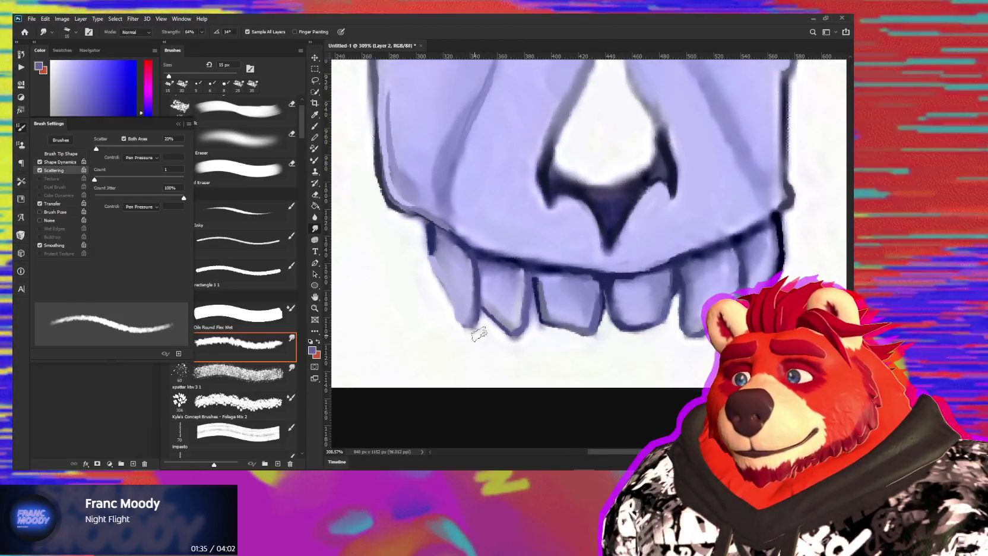
key(b)
key(bracketleft)
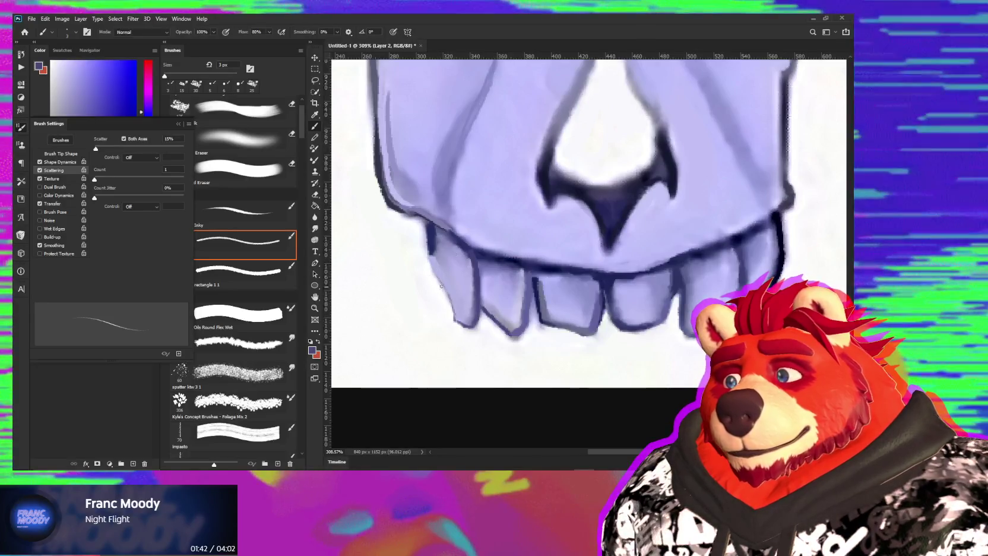
alt+click(435, 265)
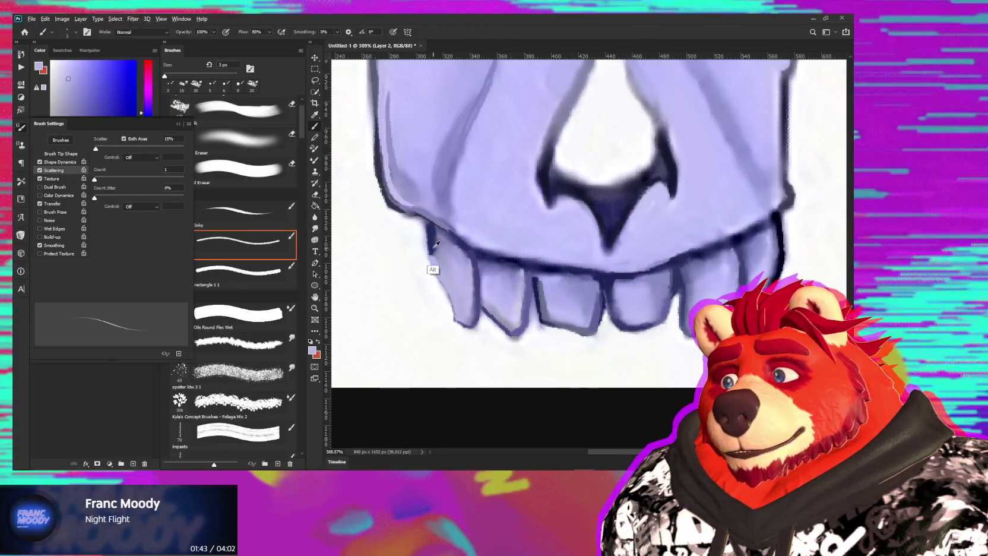
alt+click(431, 248)
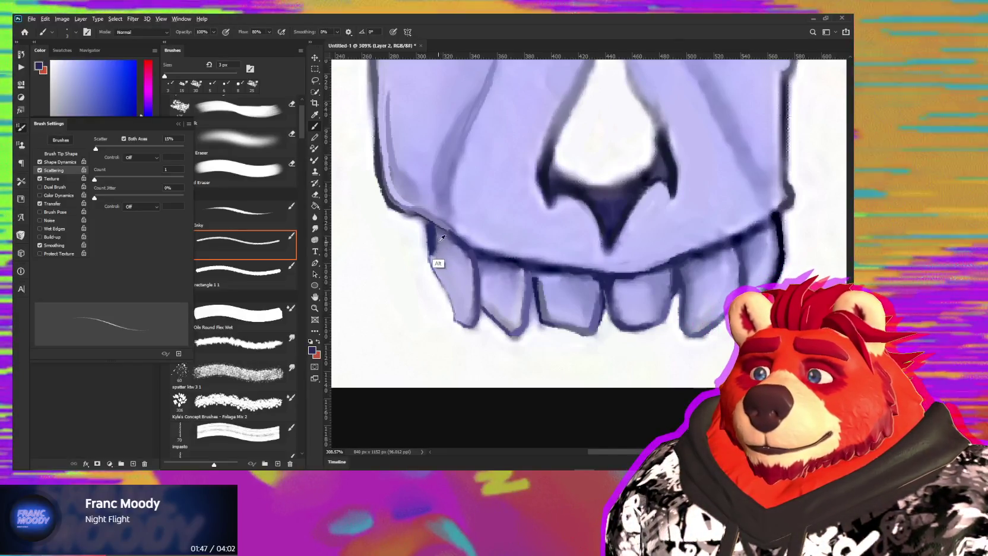
alt+click(434, 281)
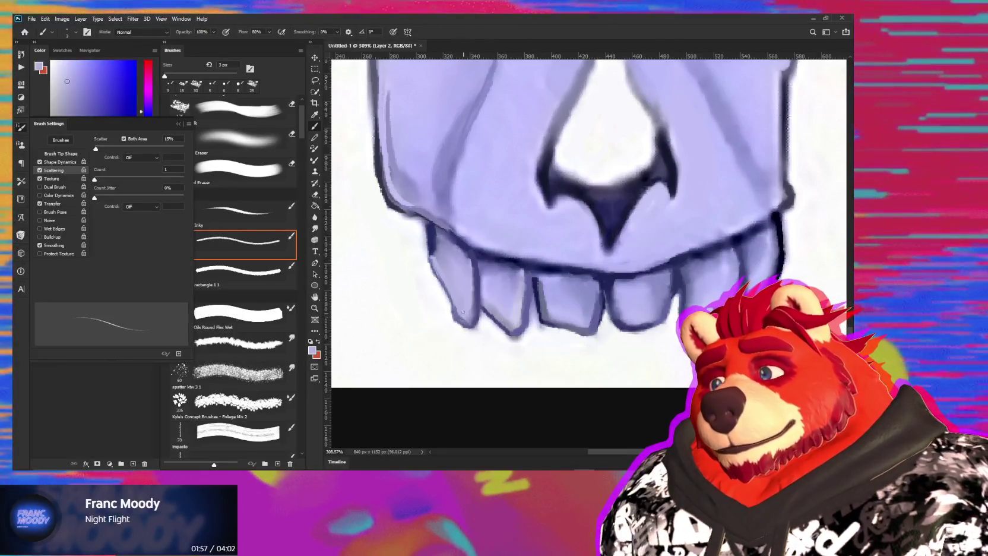
Smudge briefly at 9 px, then darken the tooth-edge outline with a 7 px dark blue brush.
key(r)
key(bracketleft)
key(bracketleft)
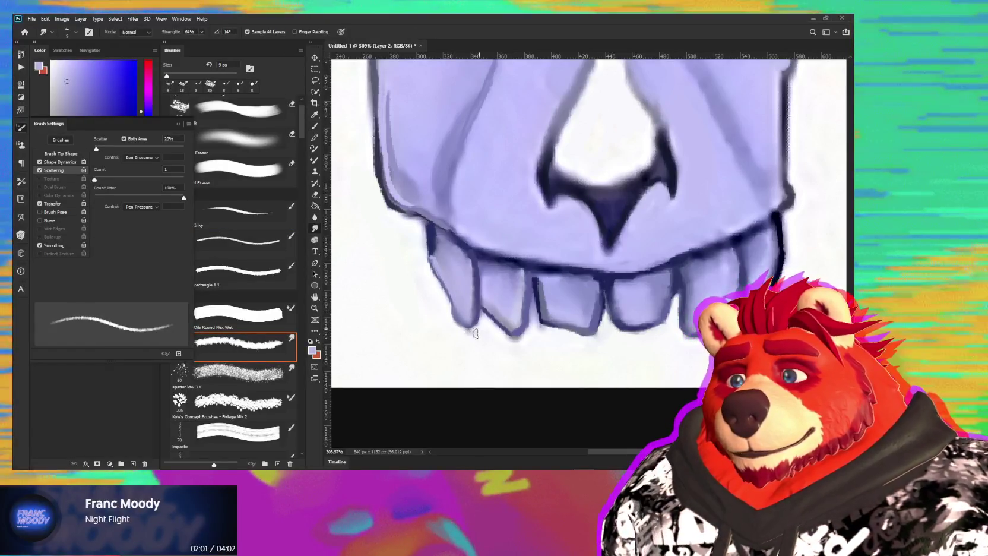
key(b)
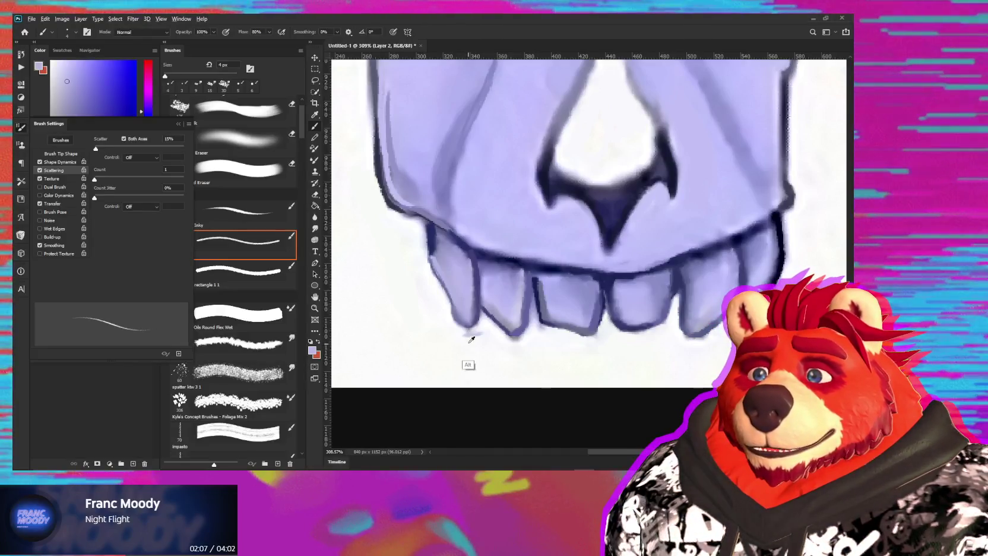
alt+click(467, 342)
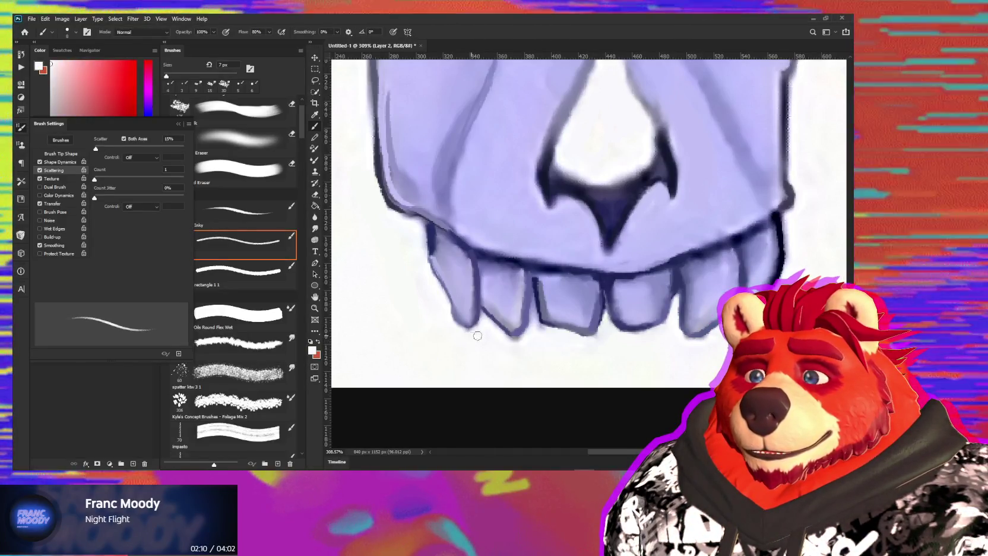
key(bracketright)
key(bracketright)
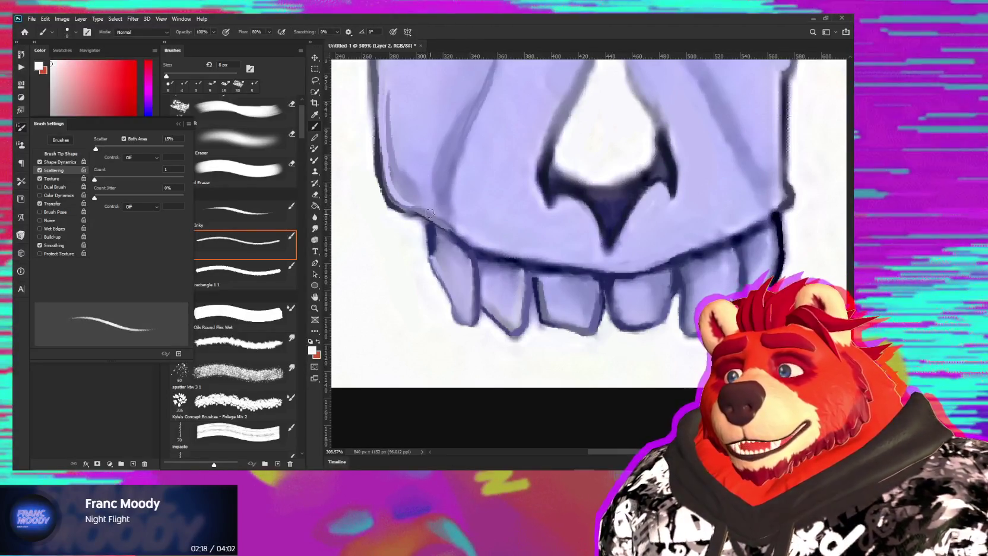
alt+click(432, 231)
drag(419, 215, 434, 227)
Lighten the jaw edge with a 5 px light lavender stroke, then resume smudging.
key(bracketleft)
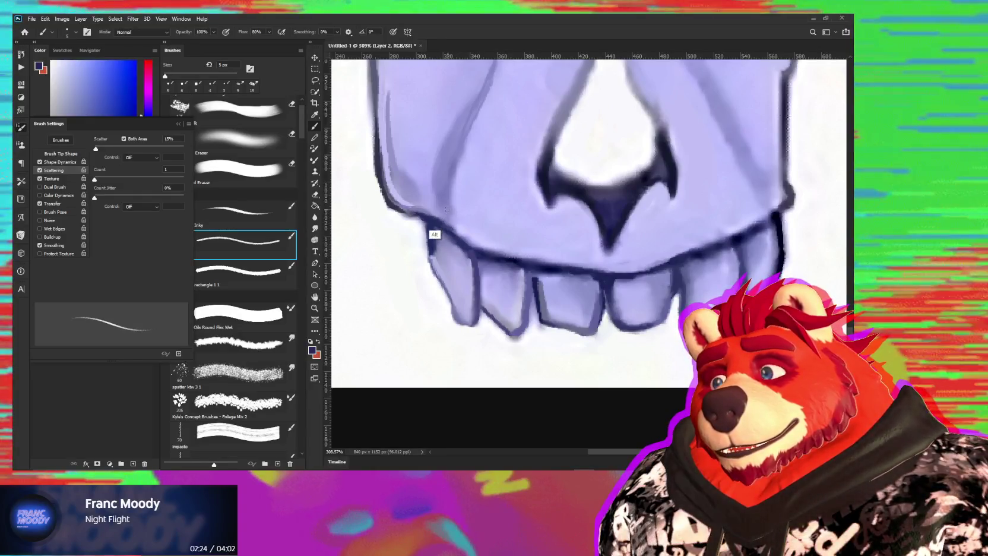
alt+click(415, 209)
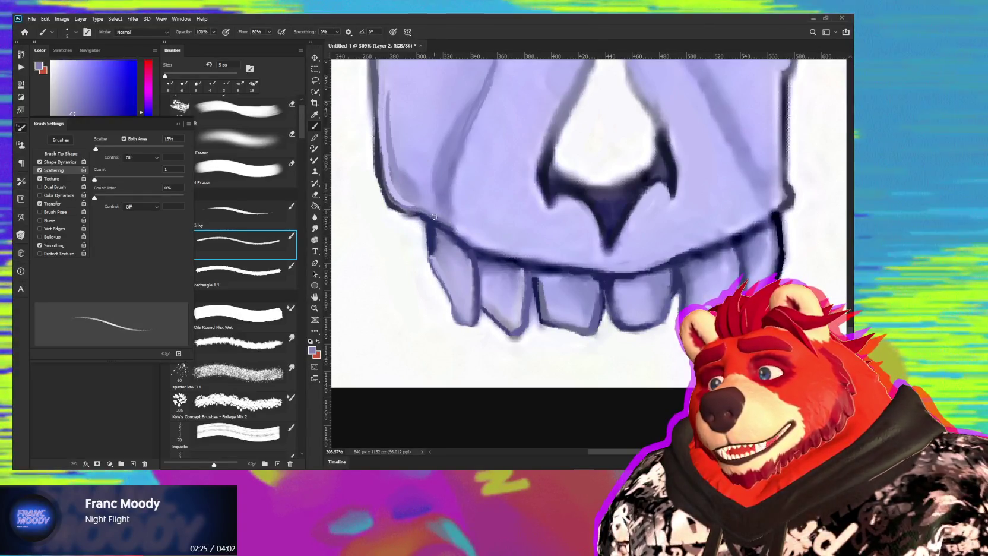
alt+click(465, 226)
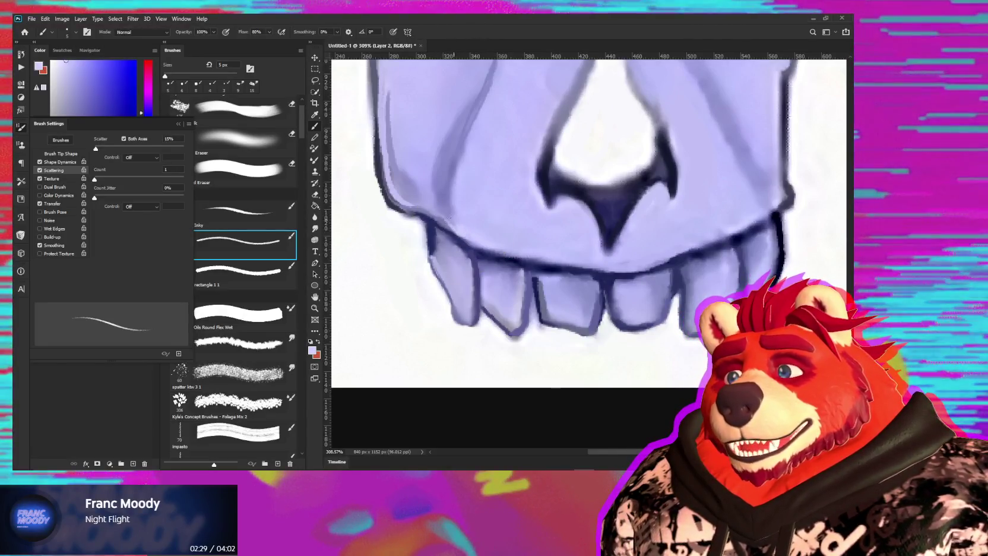
drag(432, 215, 452, 225)
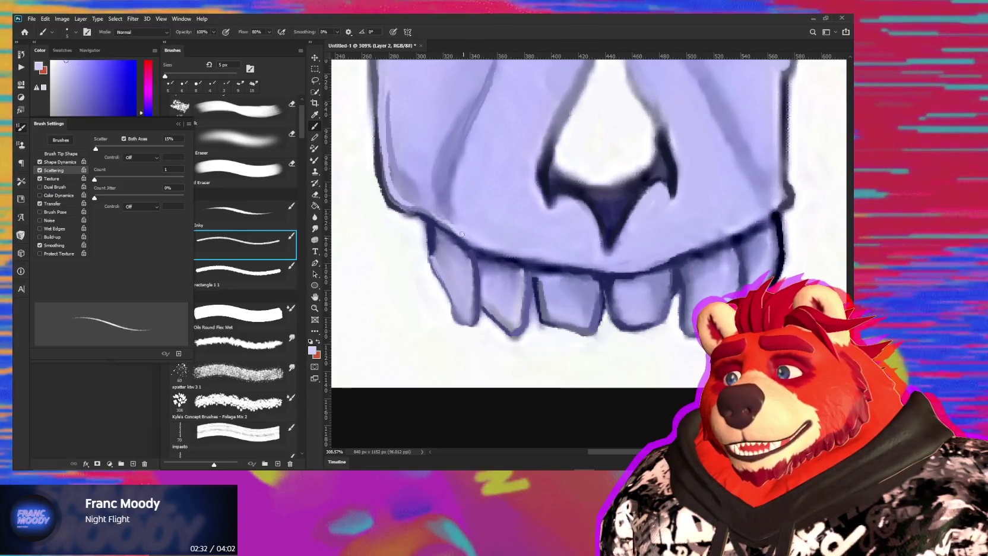
drag(480, 258, 482, 329)
key(r)
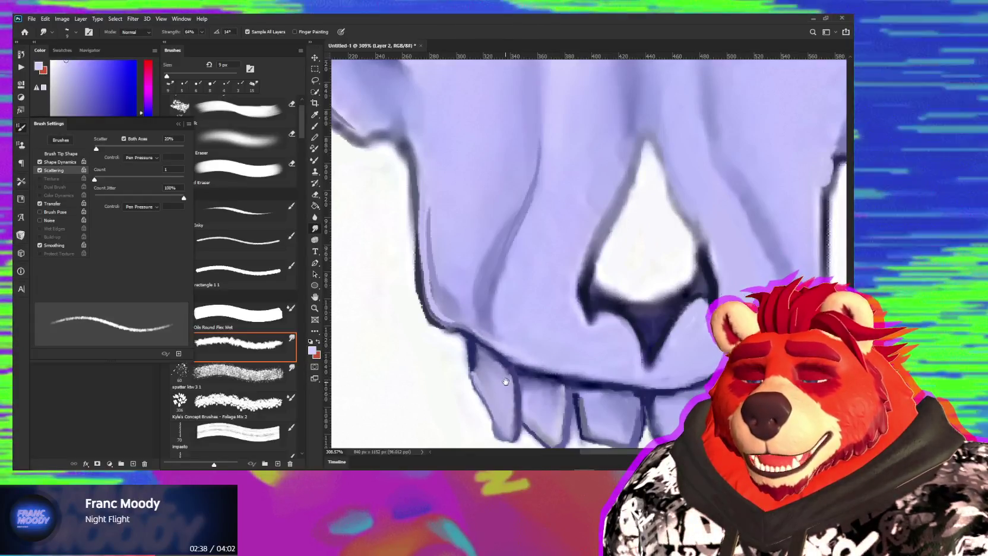
Bring the front teeth into view and pick white to clean up their edges.
drag(505, 381, 499, 285)
key(b)
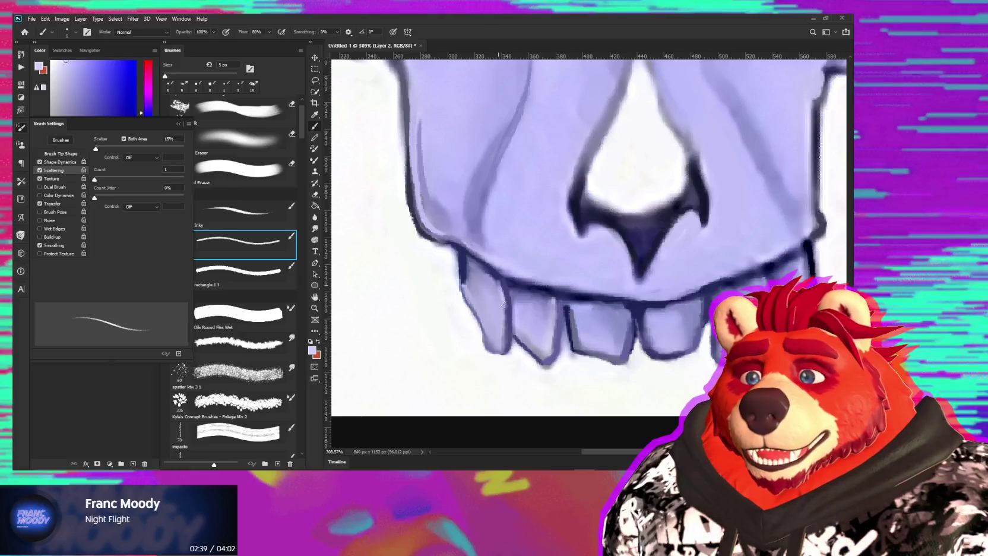
key(r)
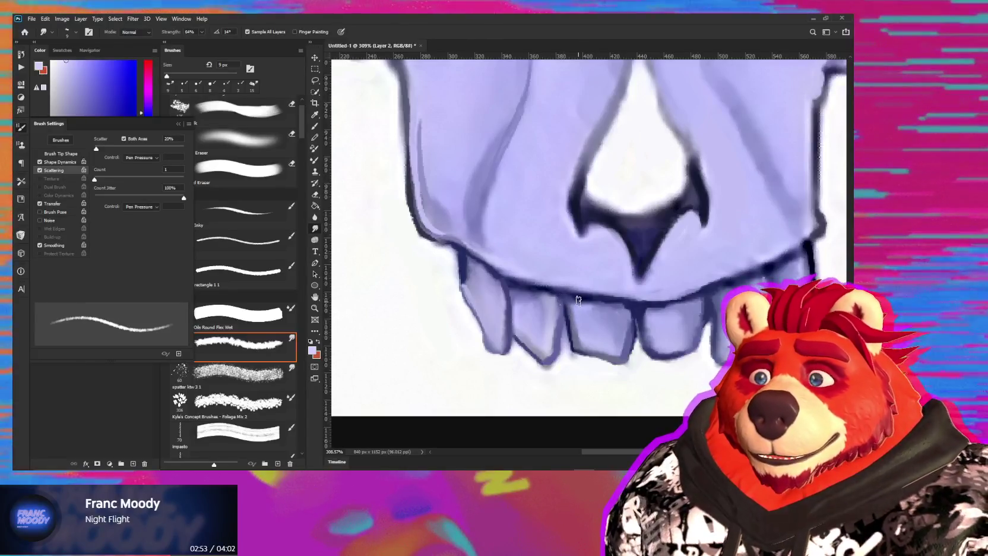
key(b)
alt+click(565, 354)
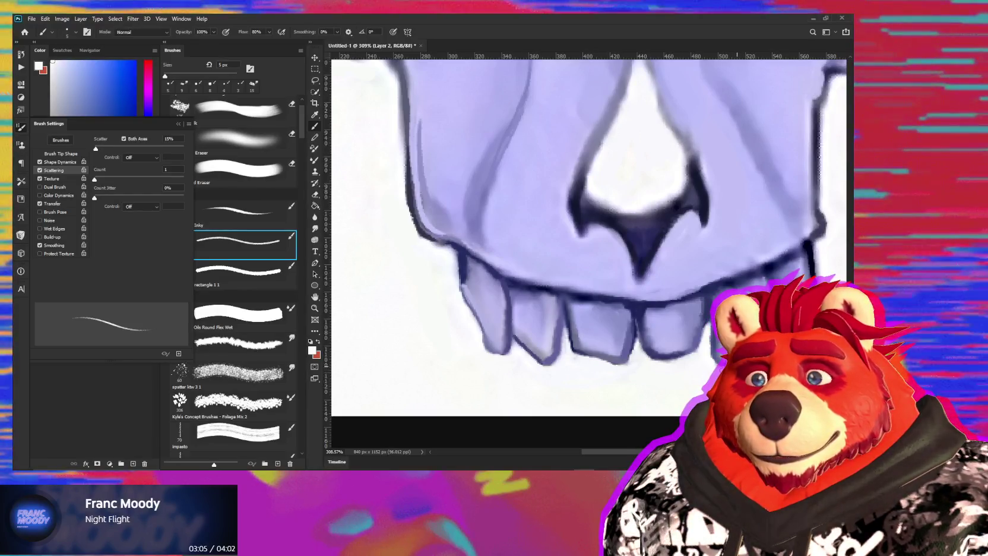
On the right-side teeth, sample the blue-purple outline and tooth colour at 6 px, then resume smudging.
drag(781, 356, 719, 336)
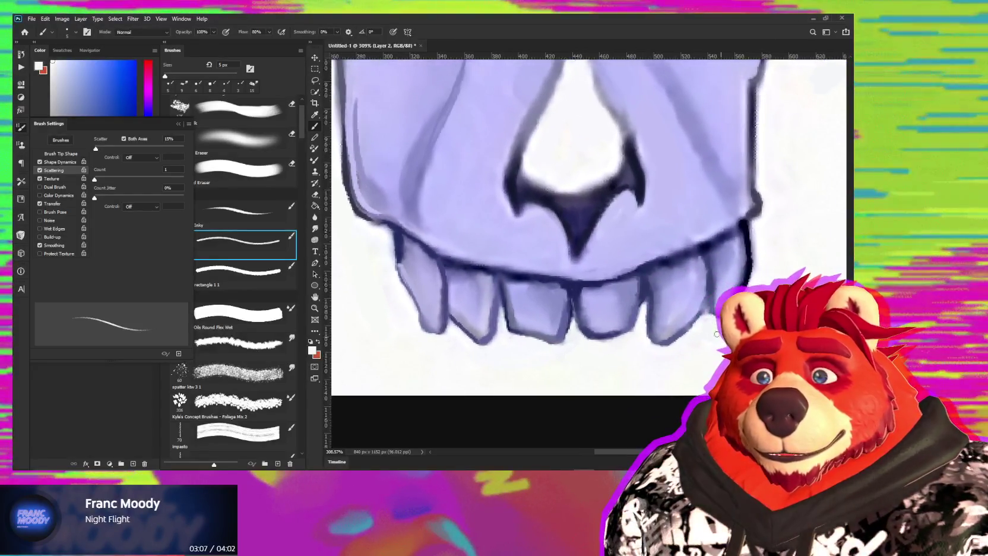
key(bracketright)
key(bracketright)
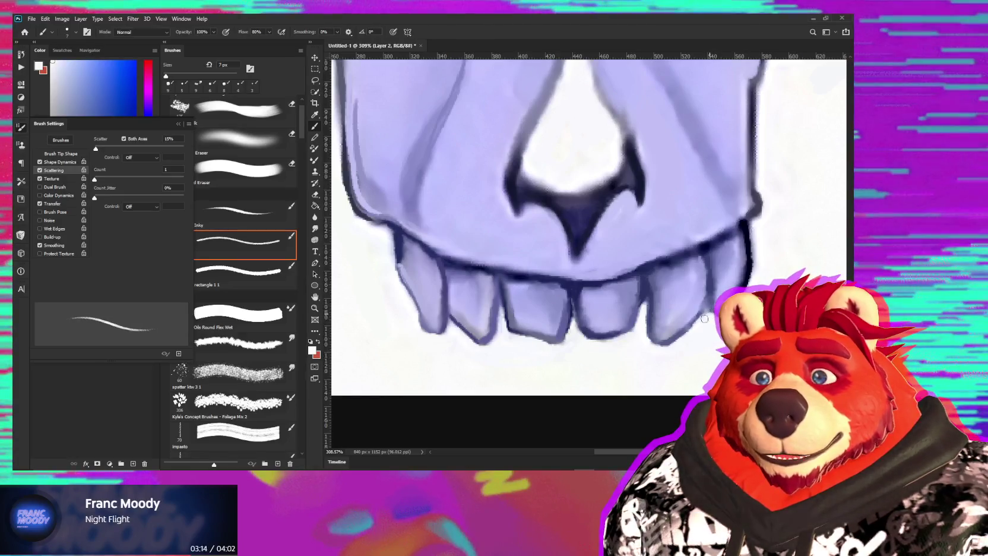
alt+click(710, 278)
key(bracketleft)
key(bracketleft)
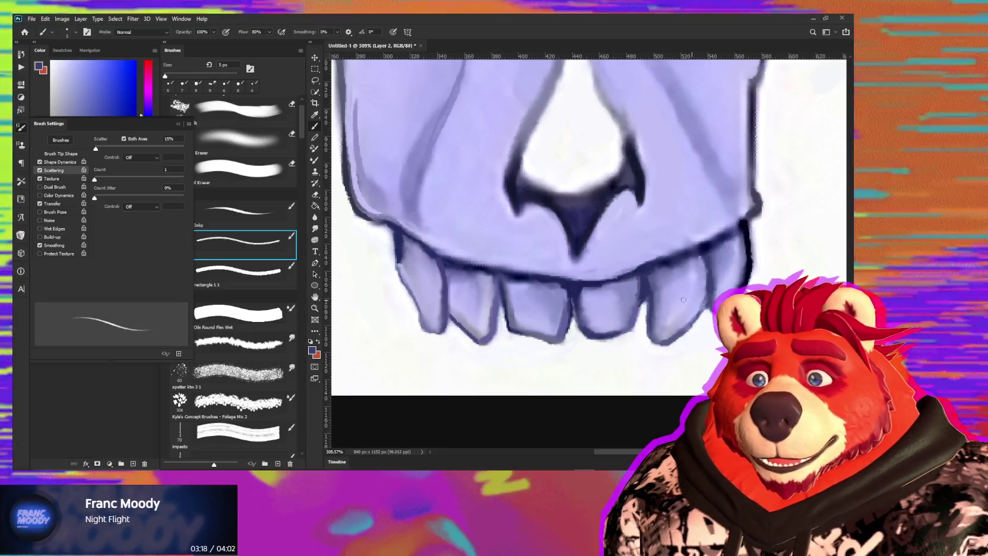
alt+click(646, 292)
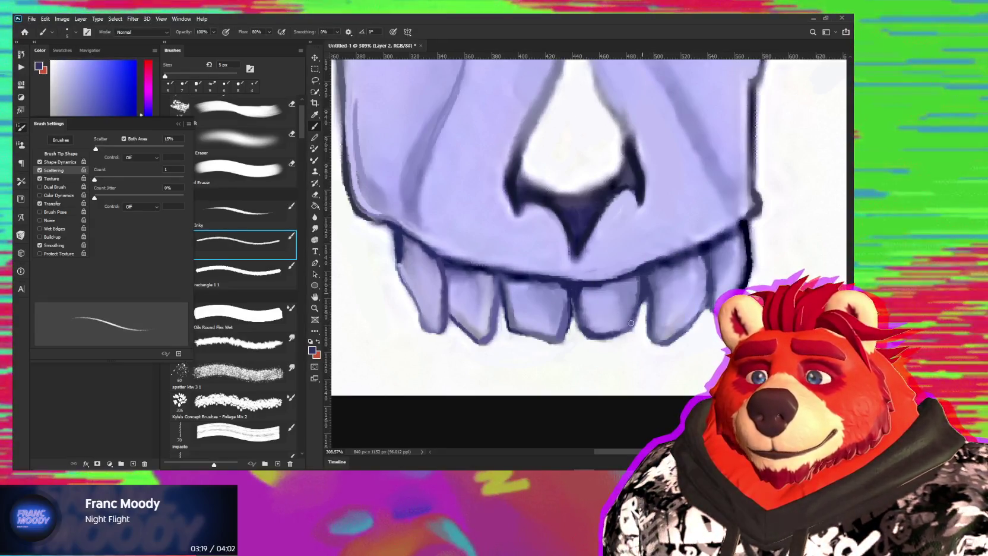
drag(647, 311, 635, 340)
key(r)
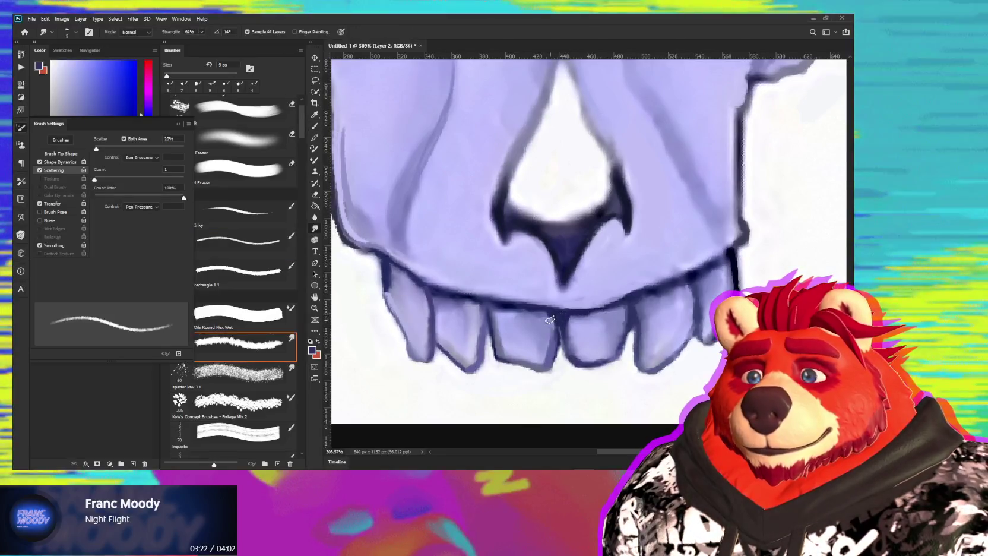